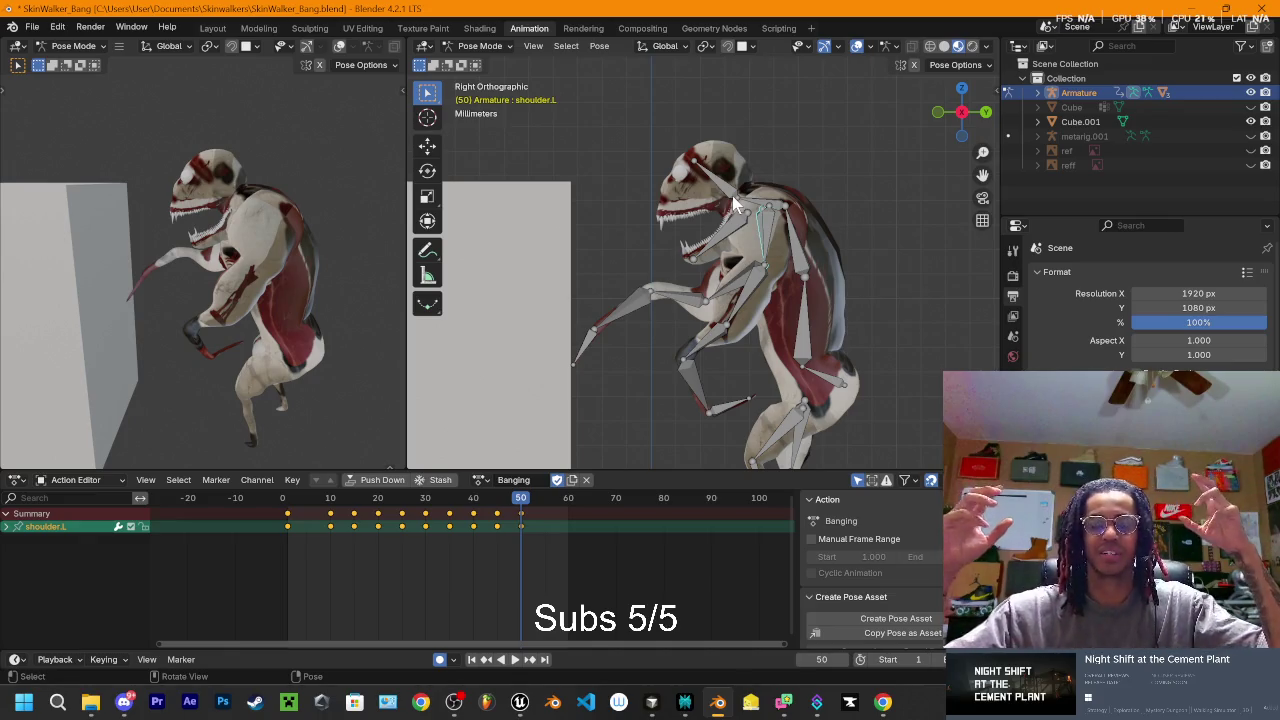
# - Play the Banging action and park the playhead around frame 26, arm reaching toward the wall
pyautogui.press('space')
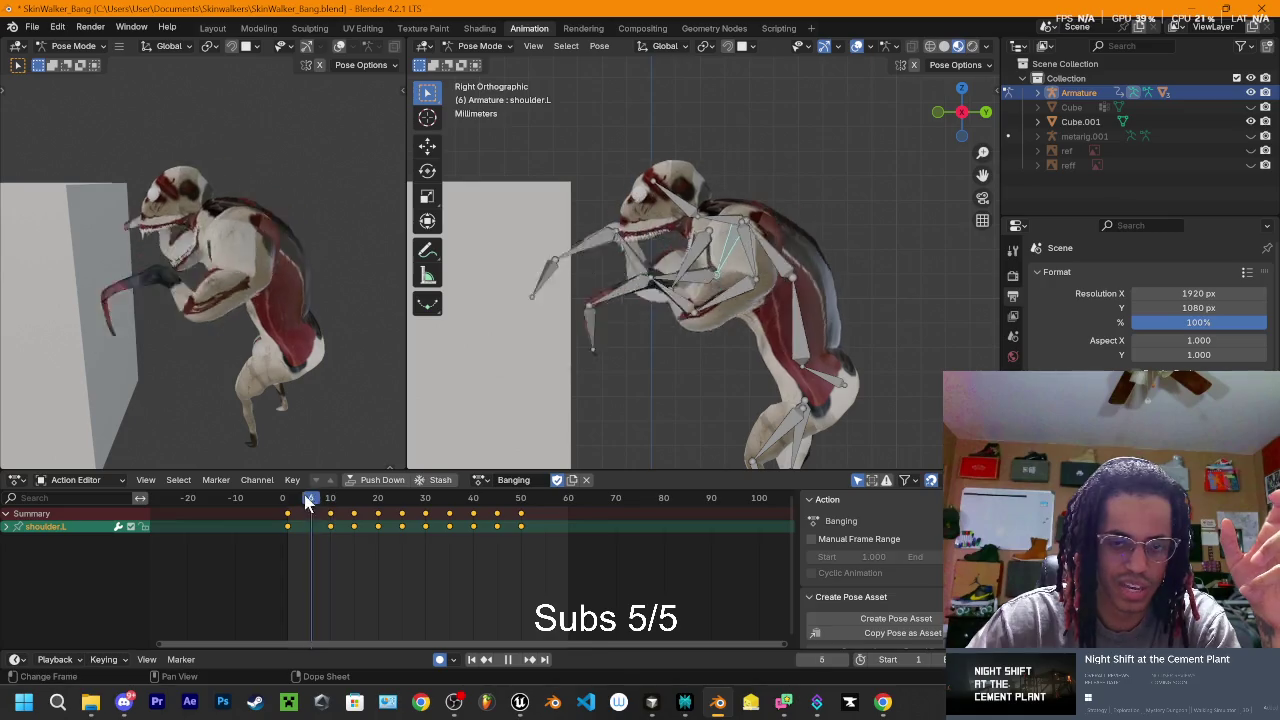
pyautogui.moveTo(305, 511); pyautogui.dragTo(406, 534)
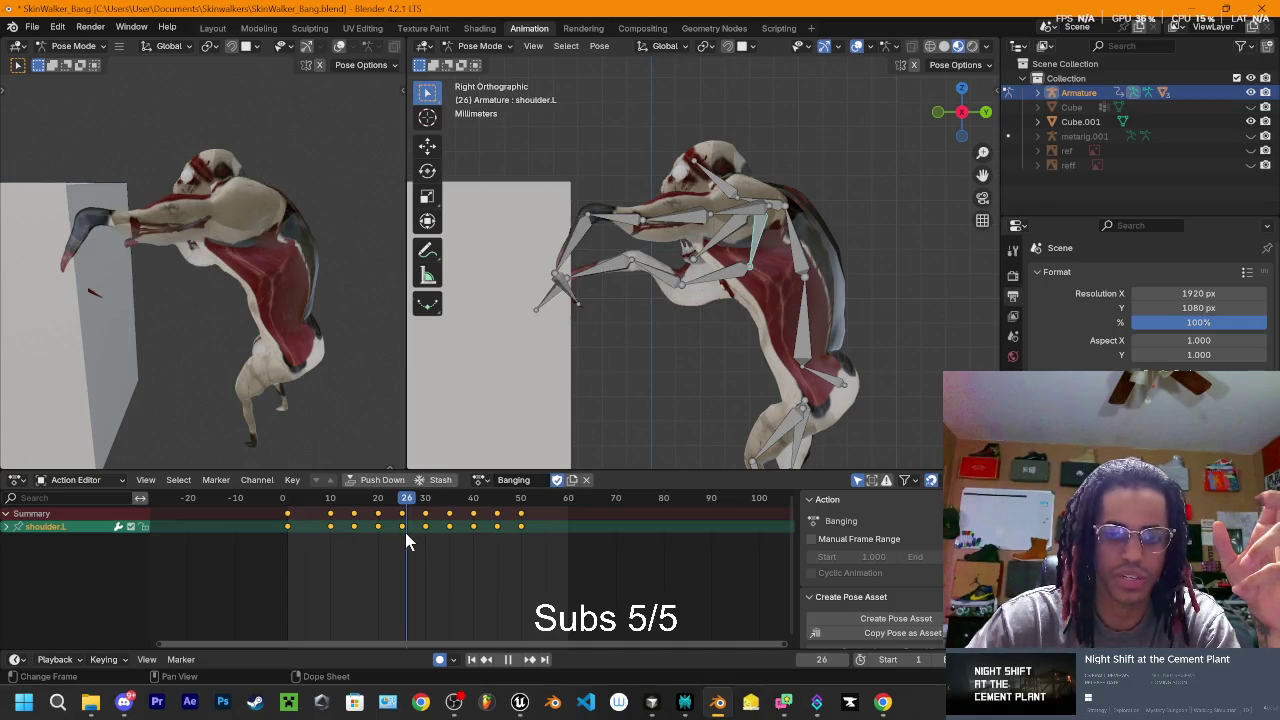
pyautogui.moveTo(405, 532); pyautogui.dragTo(409, 532)
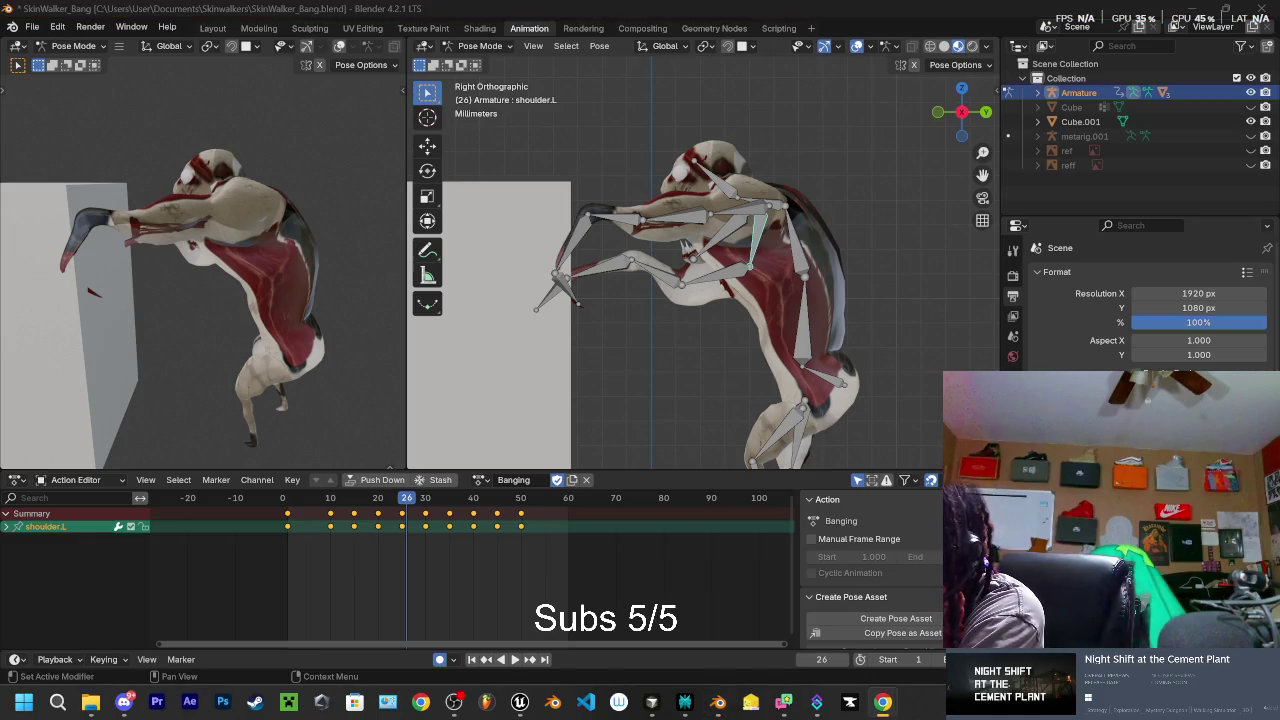
pyautogui.click(882, 702)
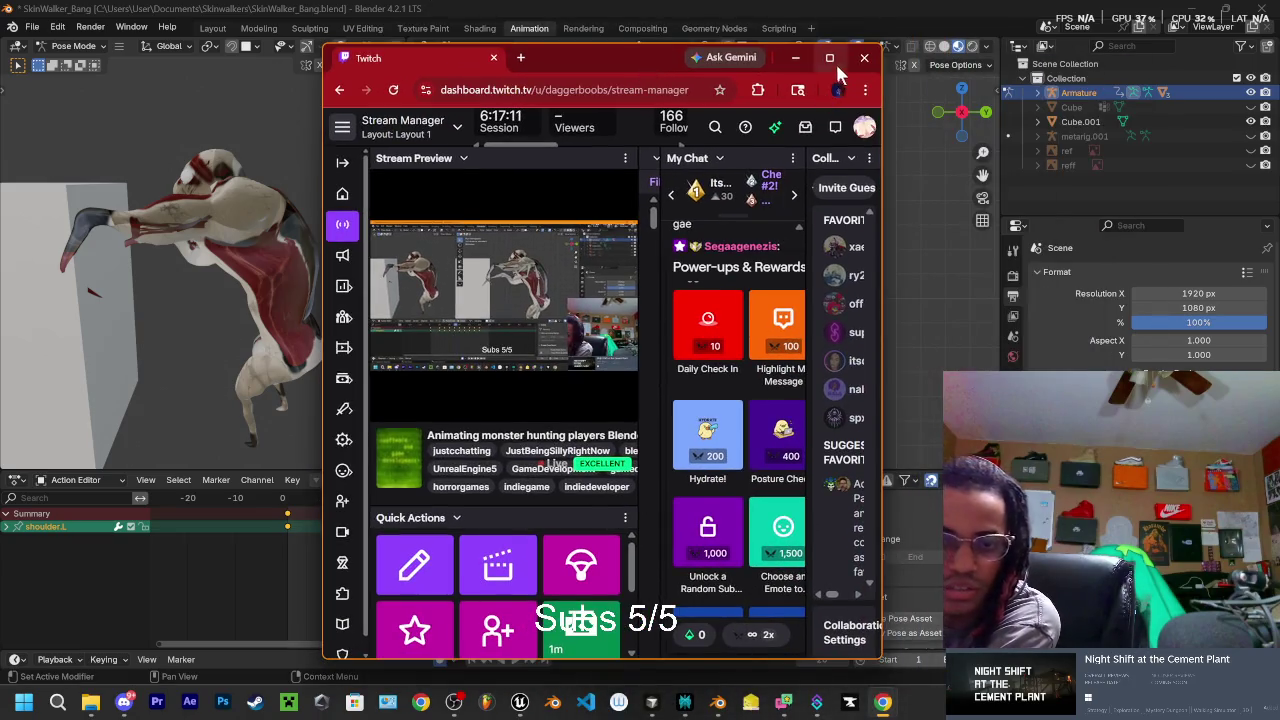
# - Maximize the Twitch dashboard, redeem the HornyJail reward, then minimize it back to Blender
pyautogui.click(833, 52)
pyautogui.scroll(-2, 900, 470)
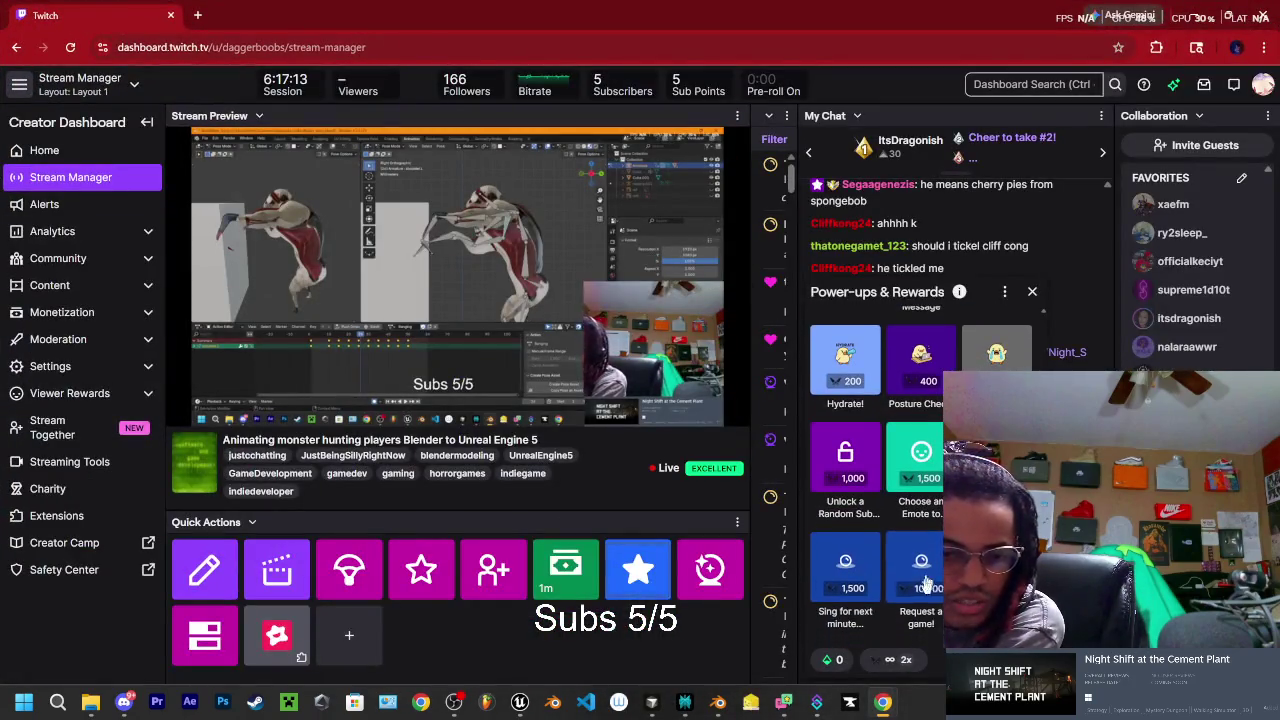
pyautogui.scroll(3, 938, 504)
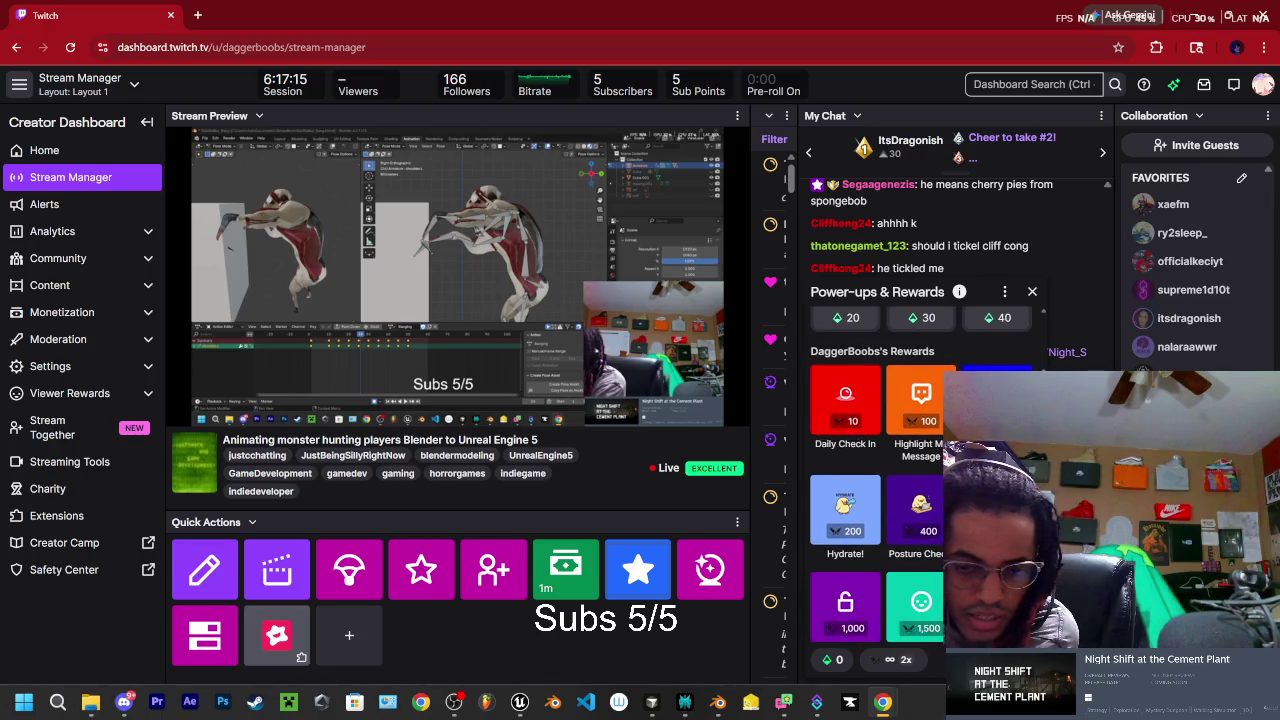
pyautogui.click(932, 481)
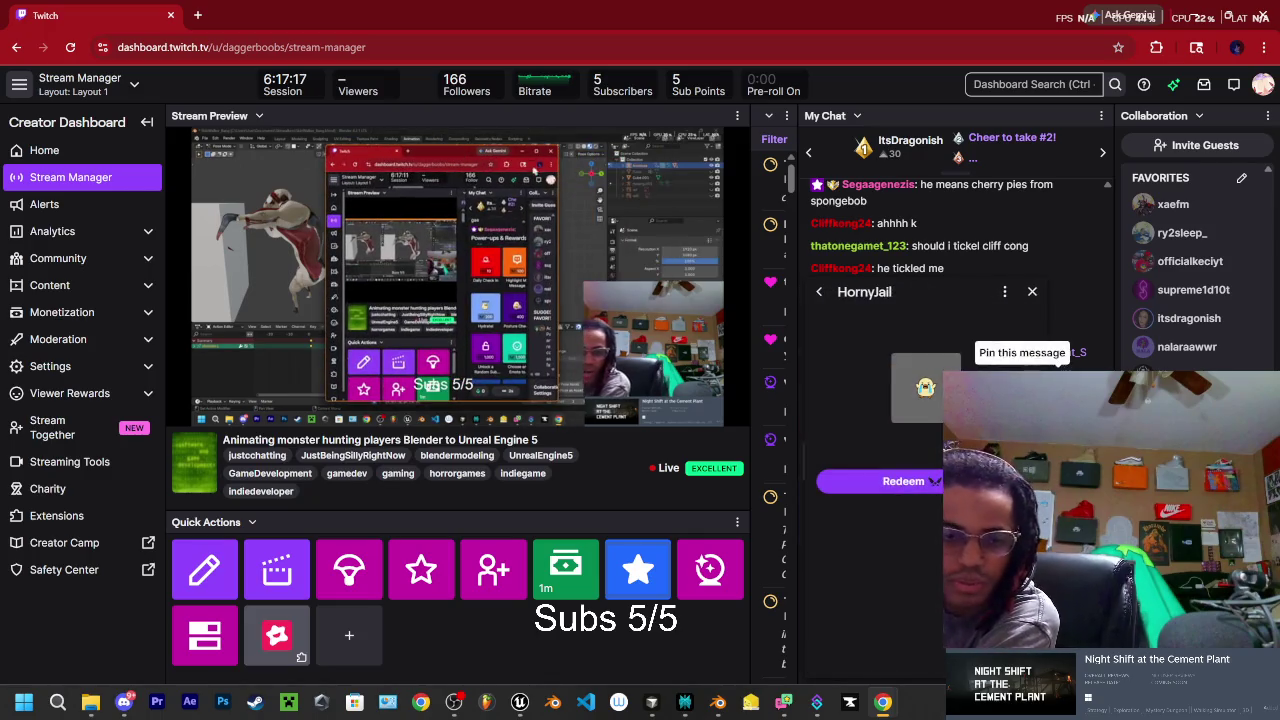
pyautogui.click(936, 481)
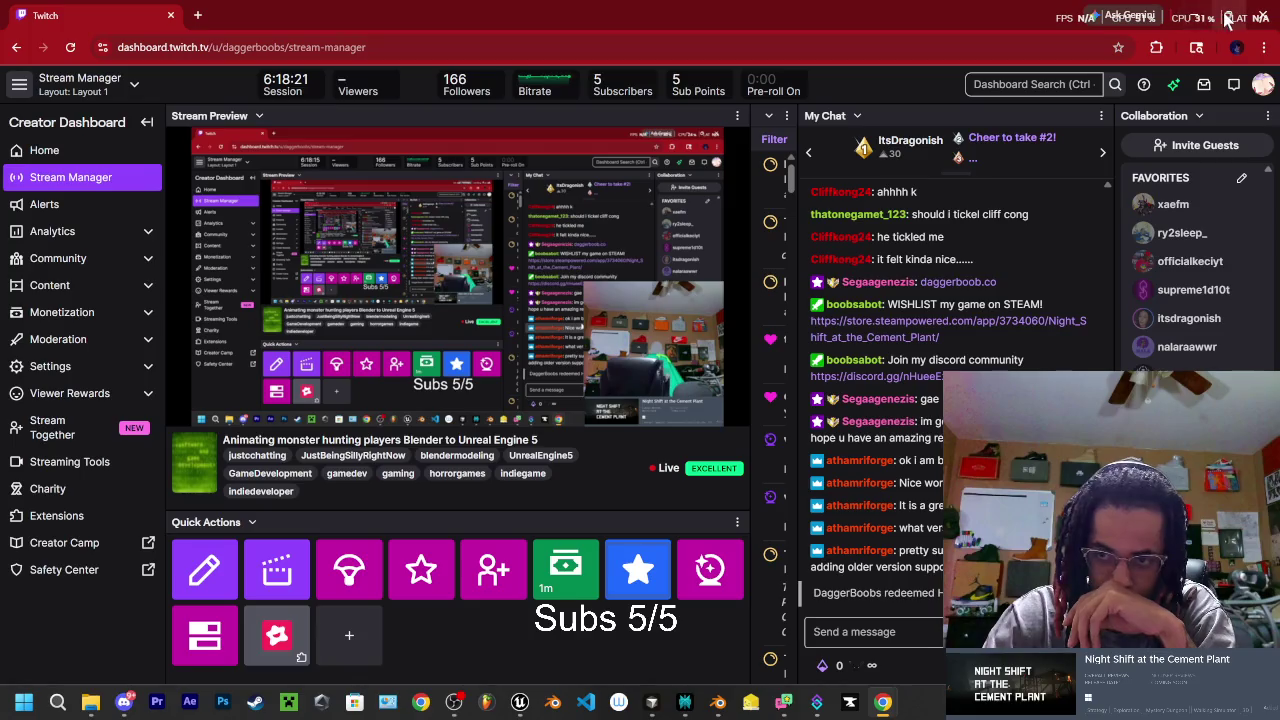
pyautogui.moveTo(510, 12); pyautogui.dragTo(1050, 69)
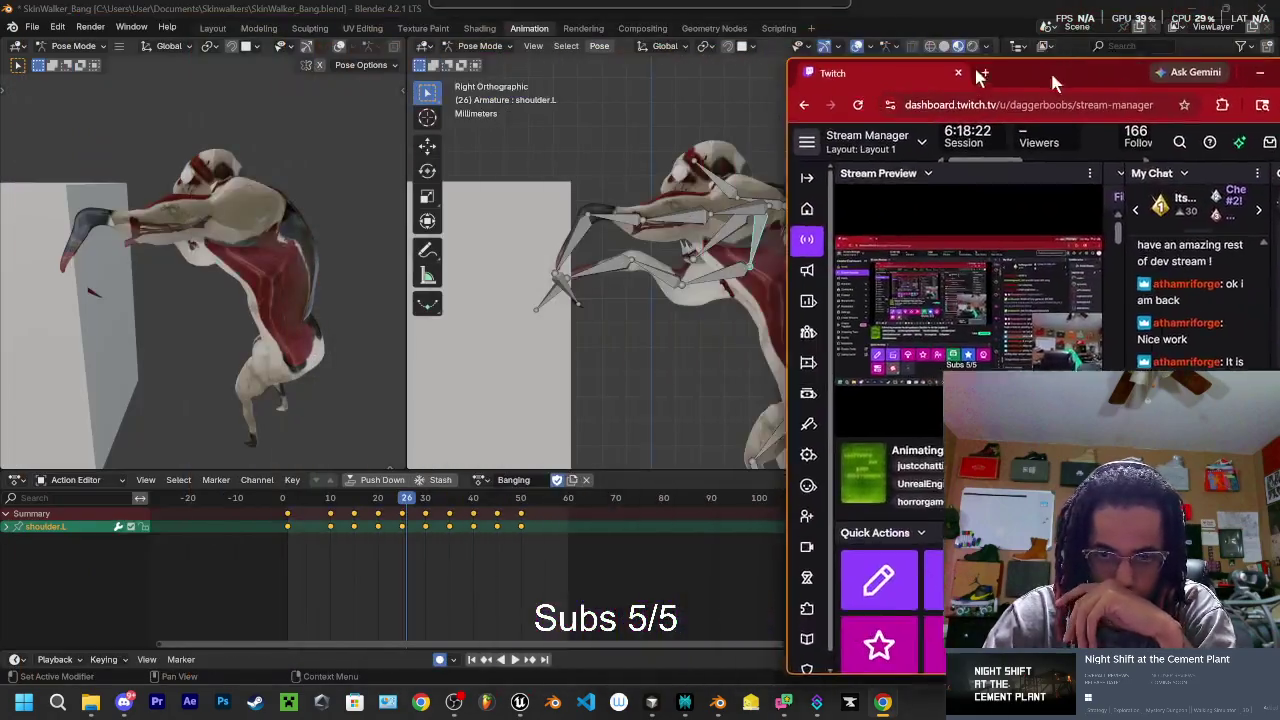
pyautogui.click(1260, 72)
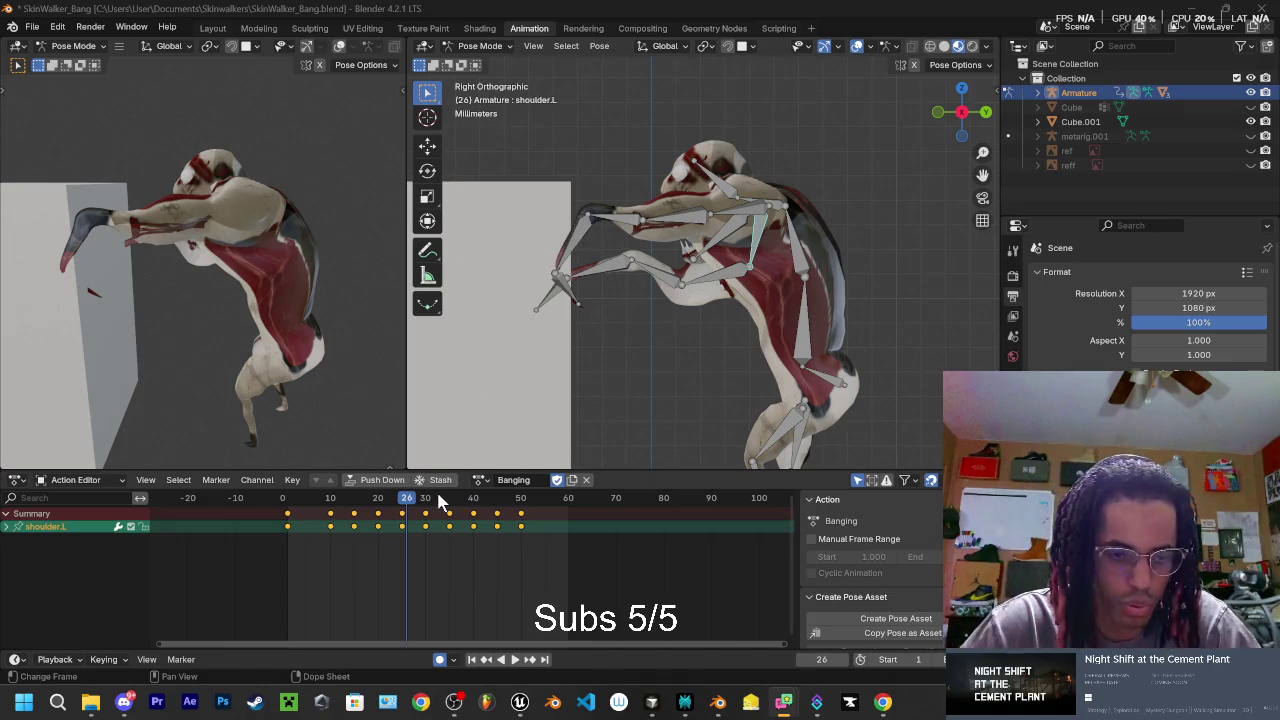
# - Play and scrub the pounding motion up to frame 55, then switch to Left Orthographic view
pyautogui.press('space')
pyautogui.moveTo(415, 510)
pyautogui.mouseDown()
pyautogui.moveTo(527, 532)
pyautogui.moveTo(505, 547)
pyautogui.moveTo(527, 557)
pyautogui.mouseUp()
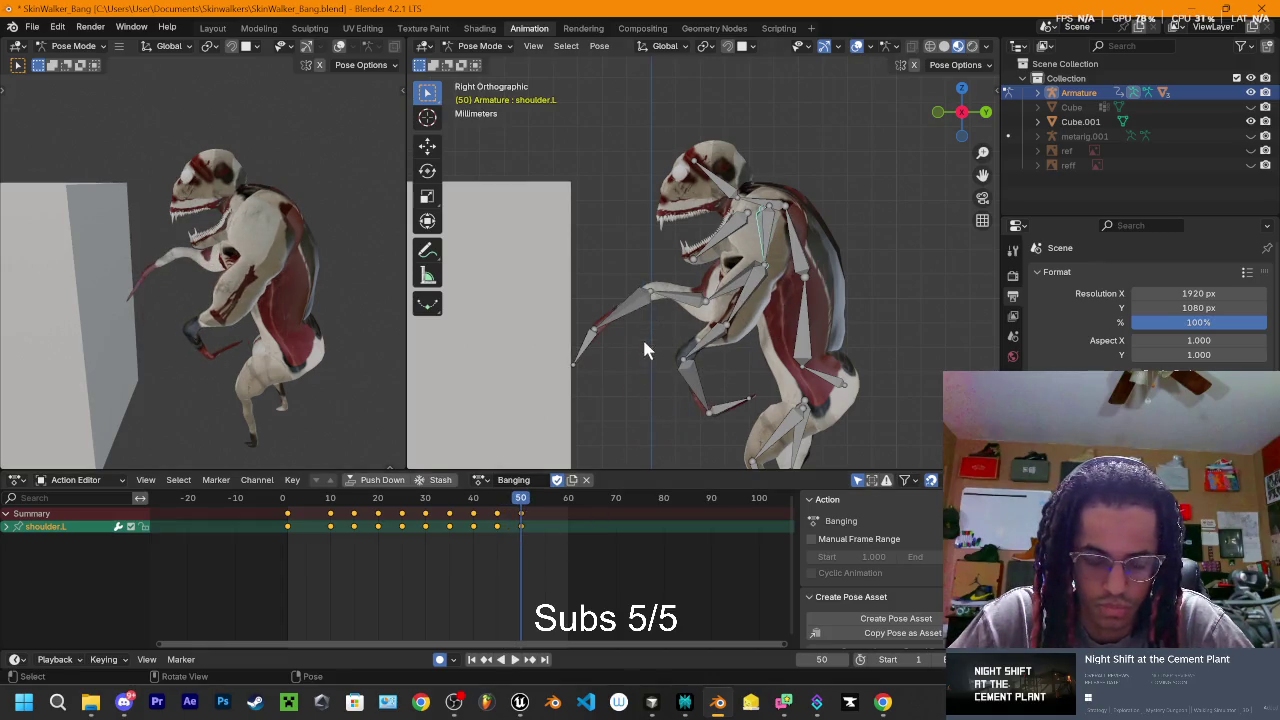
pyautogui.moveTo(522, 507)
pyautogui.mouseDown()
pyautogui.moveTo(493, 507)
pyautogui.moveTo(532, 509)
pyautogui.mouseUp()
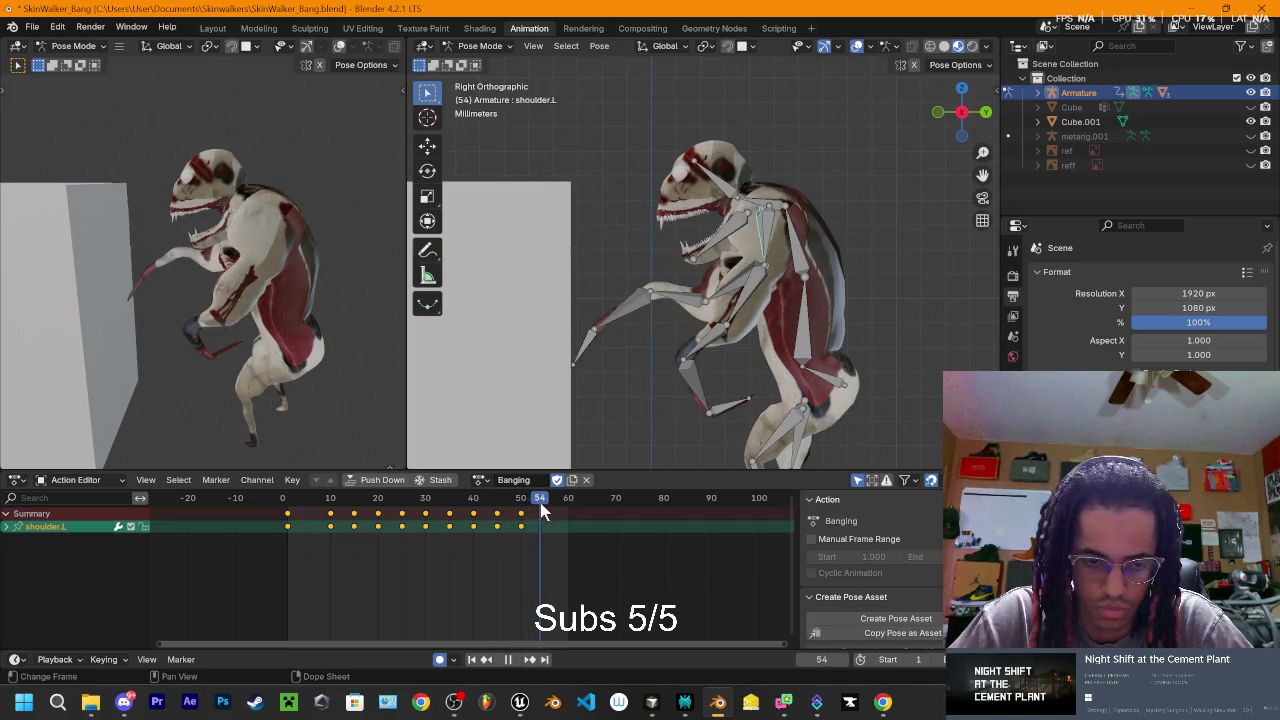
pyautogui.click(962, 112)
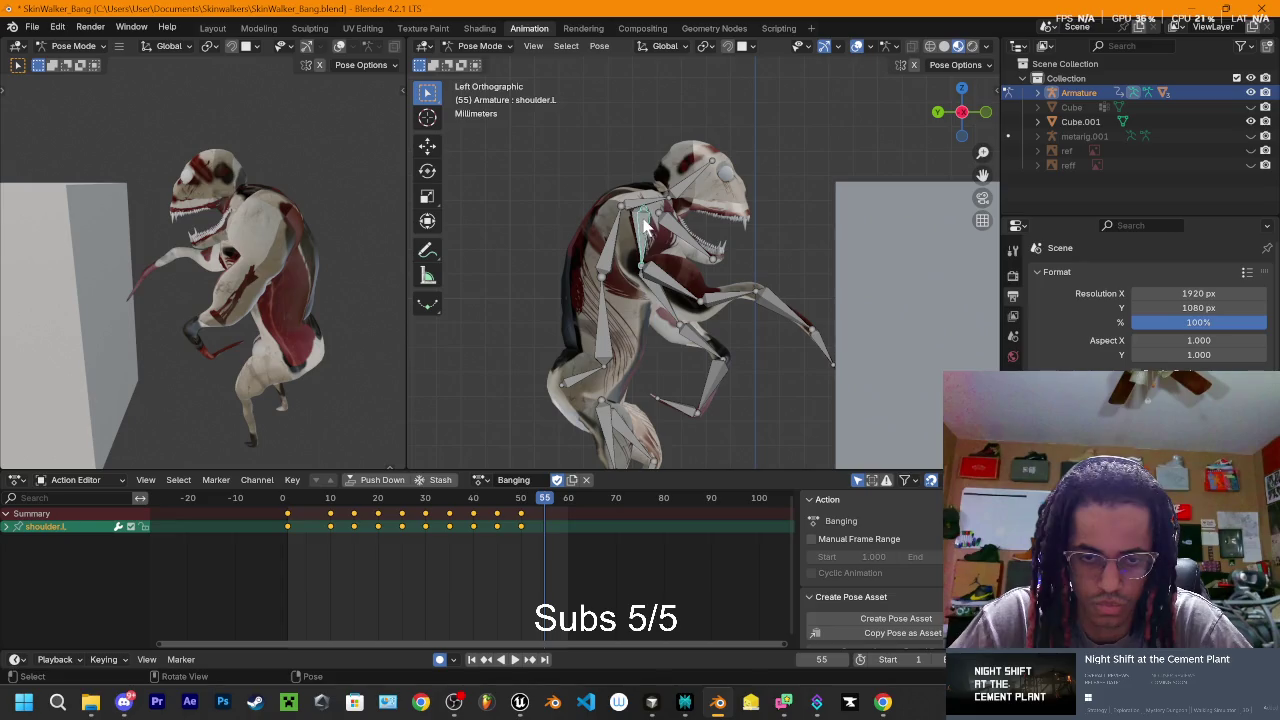
pyautogui.press('r')
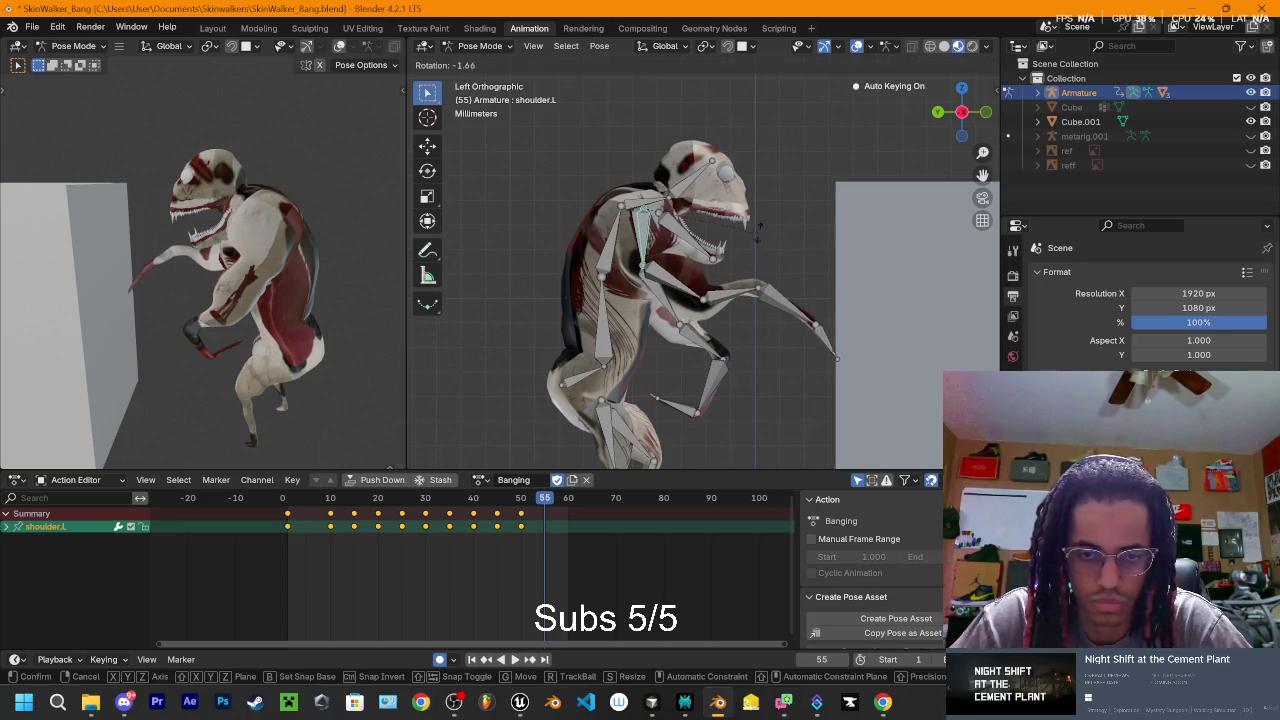
# - Rotate and key the left shoulder, upper arm and forearm bones at frame 55
pyautogui.click(720, 280)
pyautogui.click(665, 288)
pyautogui.press('r')
pyautogui.click(700, 320)
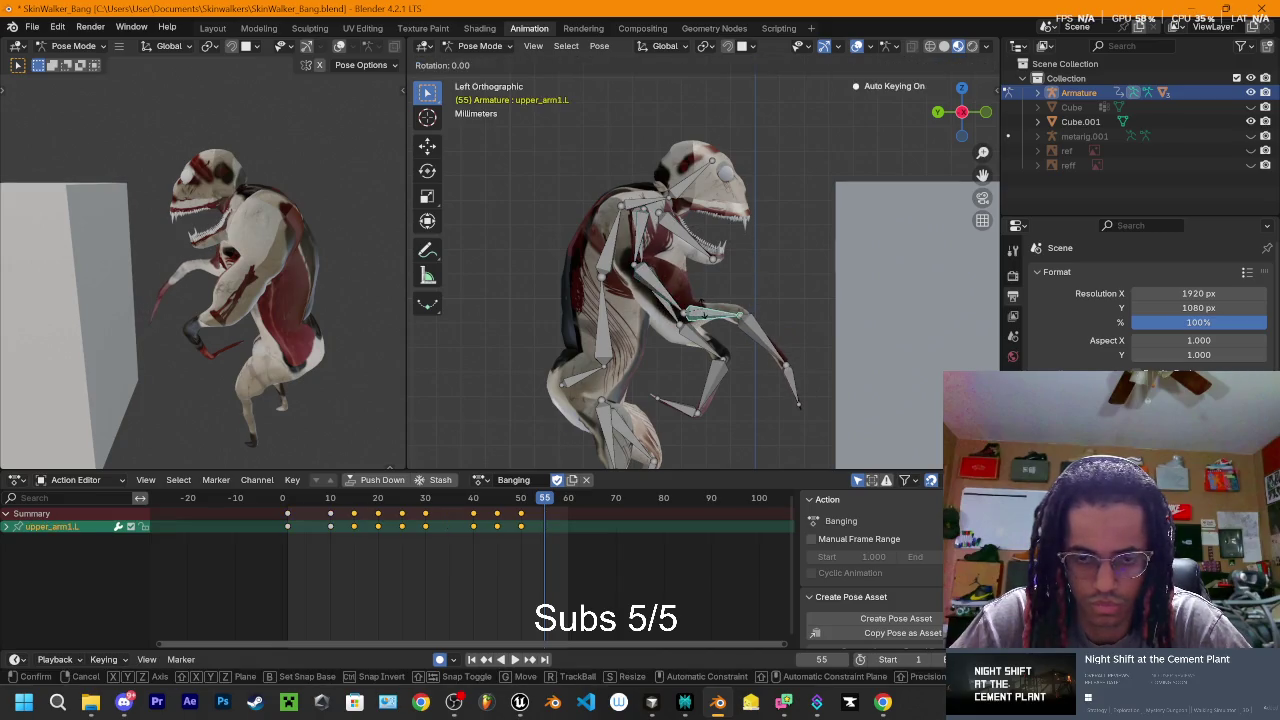
pyautogui.click(757, 318)
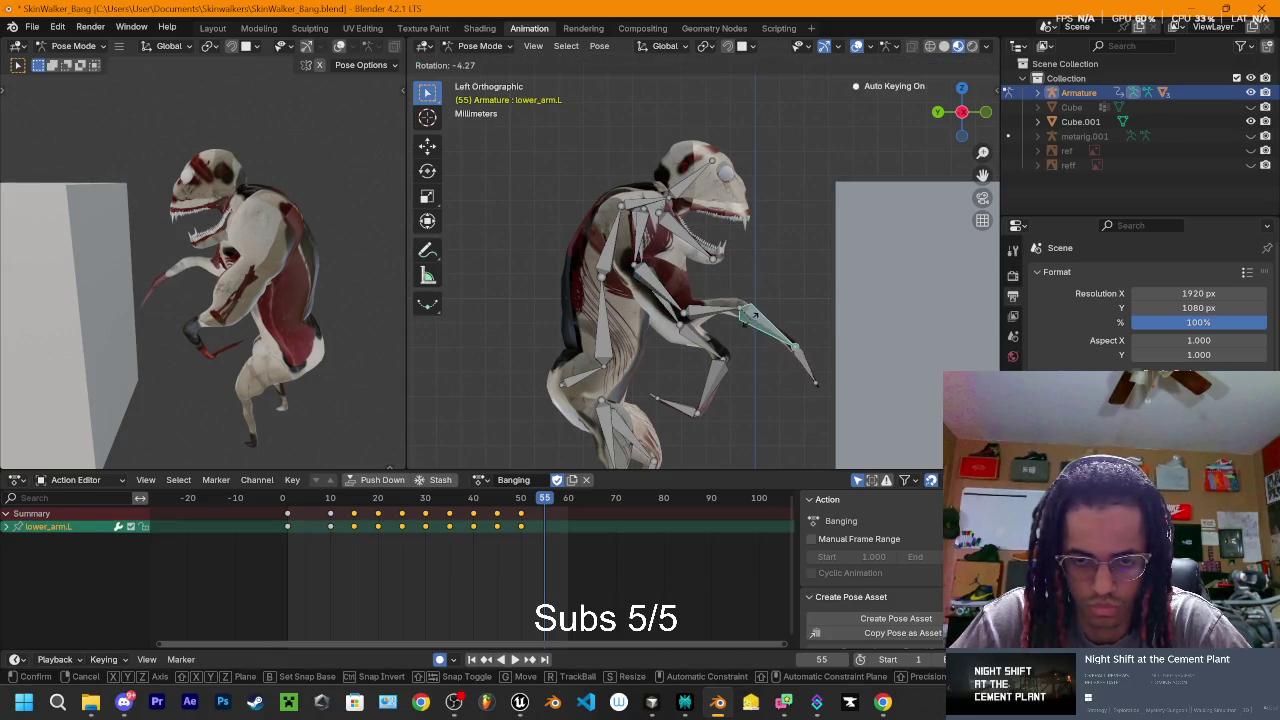
pyautogui.click(785, 375)
pyautogui.click(785, 375)
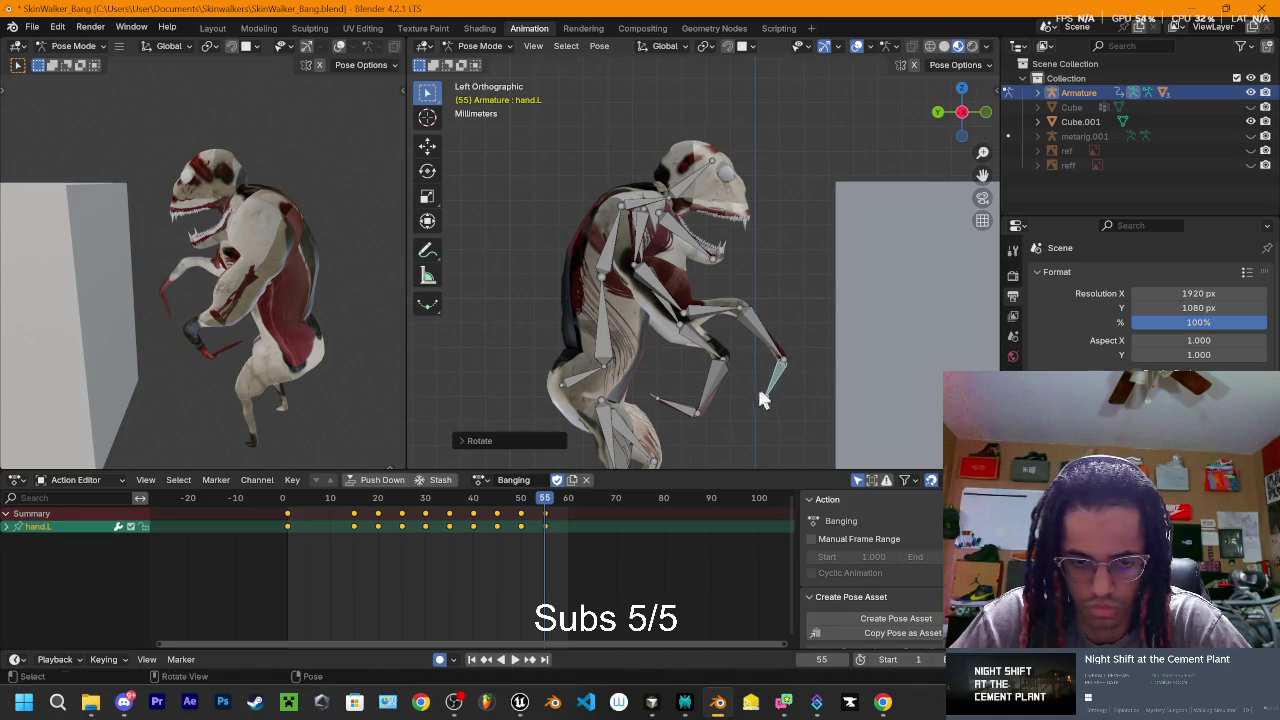
# - Preview the new arm pose, then orbit and switch to Right Orthographic view
pyautogui.press('space')
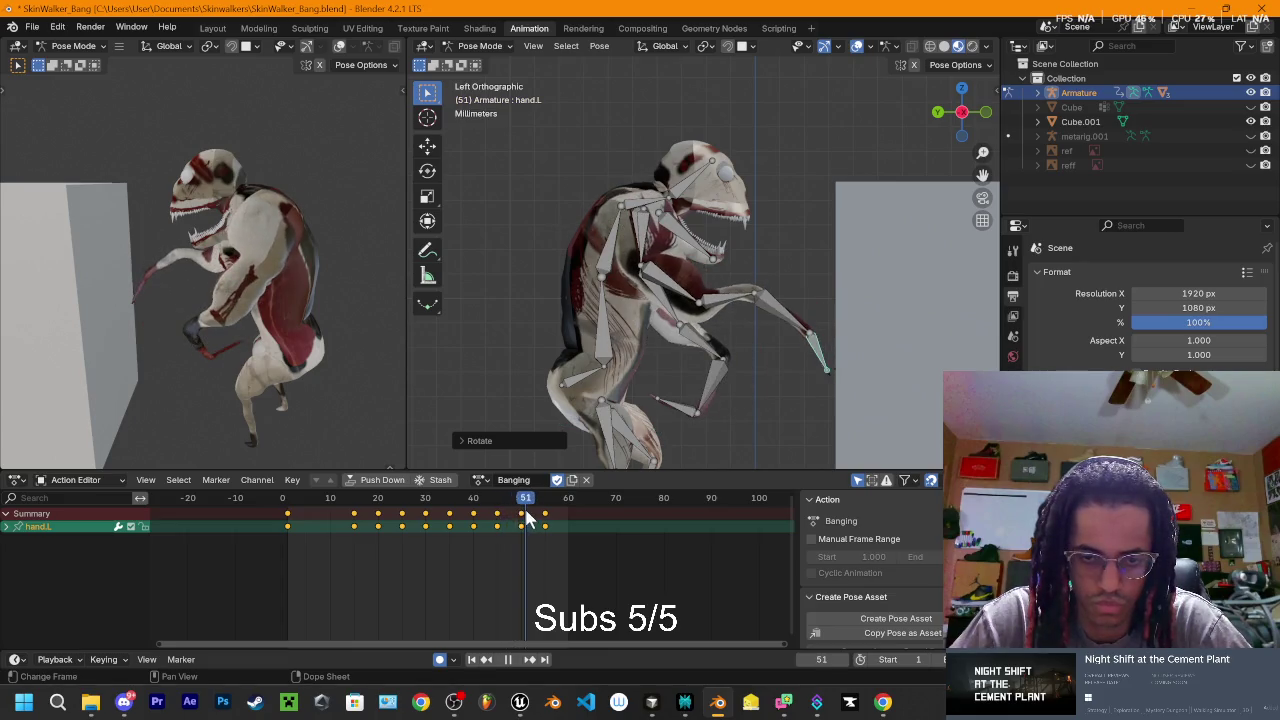
pyautogui.press('space')
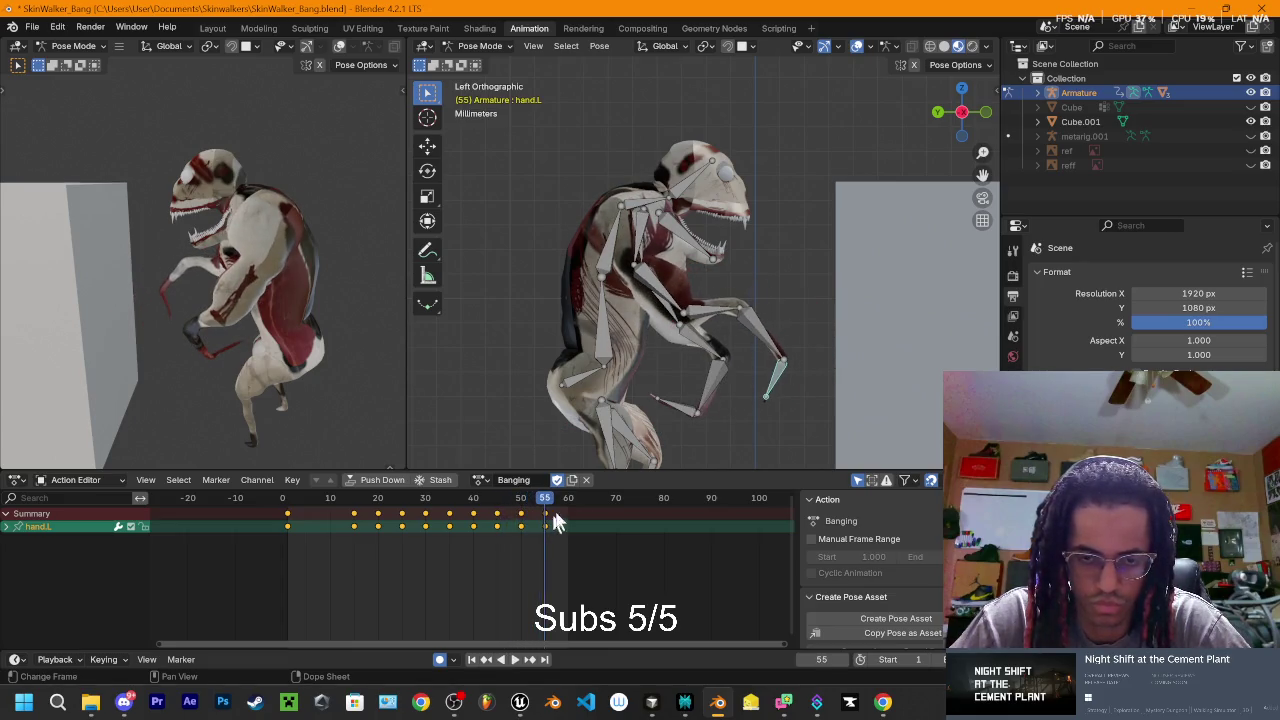
pyautogui.moveTo(837, 256)
pyautogui.mouseDown(button='middle')
pyautogui.moveTo(717, 268)
pyautogui.moveTo(520, 249)
pyautogui.moveTo(606, 363)
pyautogui.moveTo(565, 305)
pyautogui.moveTo(990, 125)
pyautogui.mouseUp(button='middle')
pyautogui.click(963, 118)
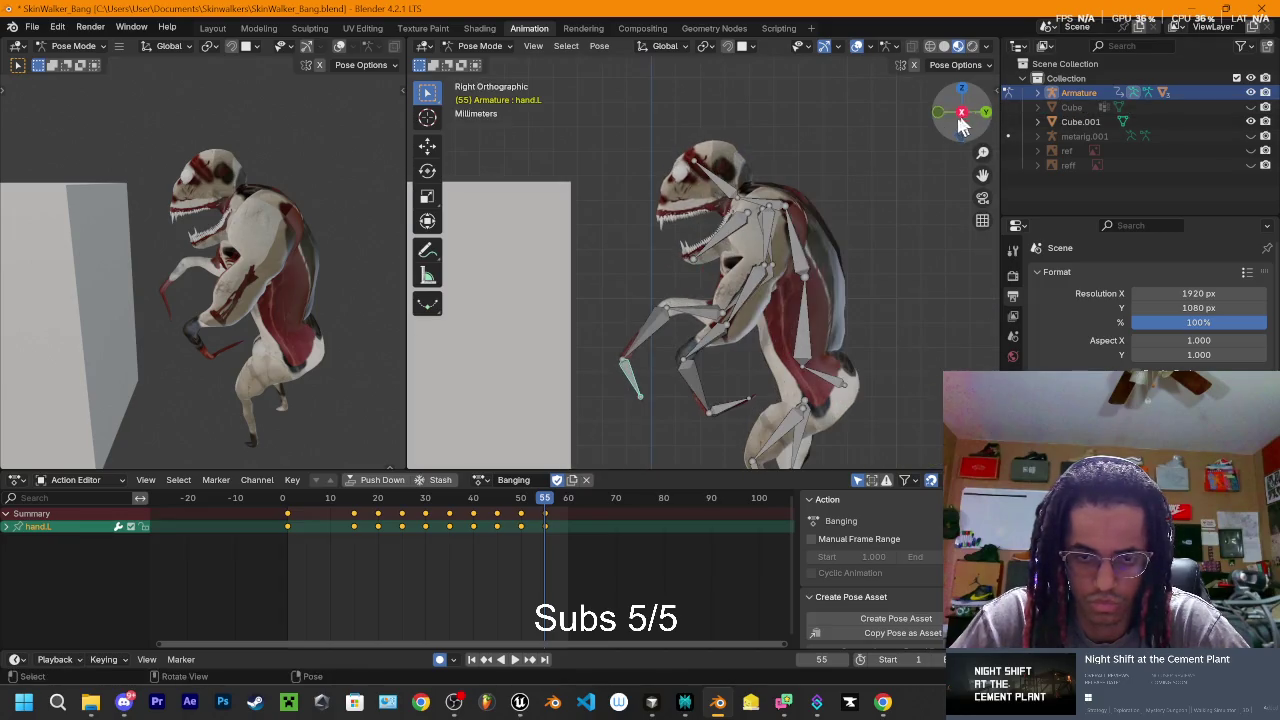
# - Rotate the right shoulder bone toward the wall at frame 55
pyautogui.click(773, 232)
pyautogui.press('r')
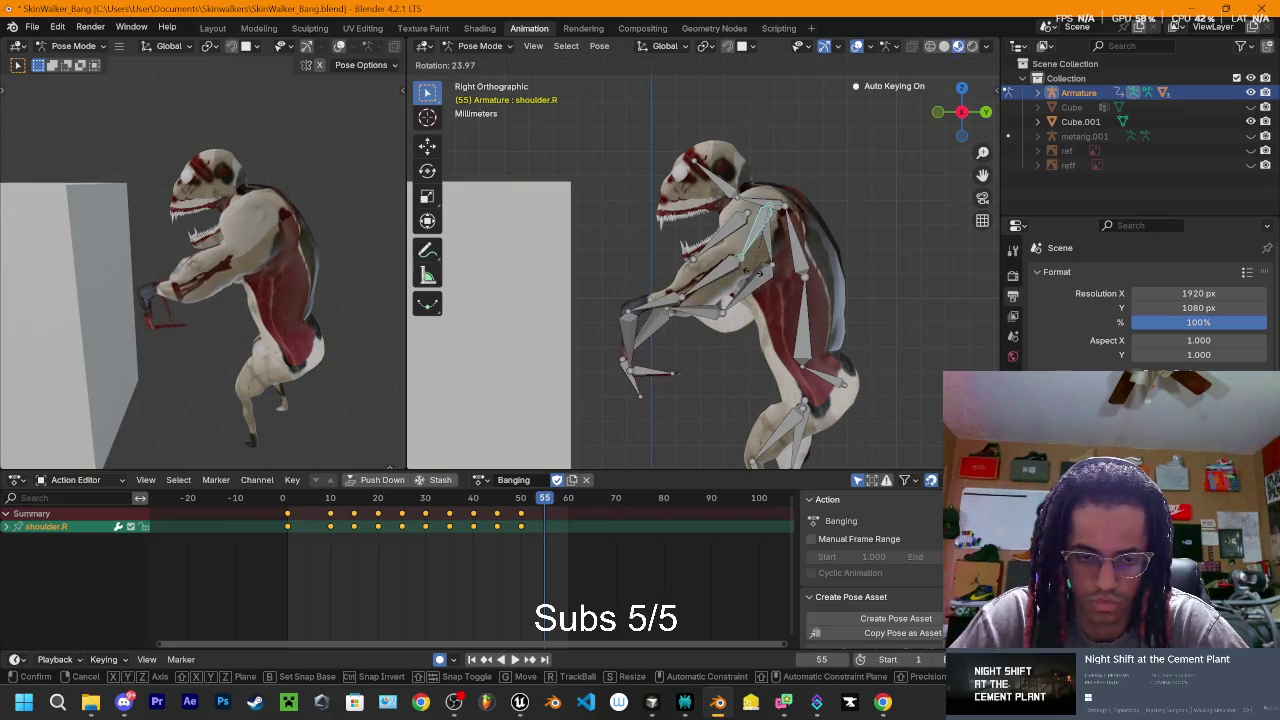
pyautogui.click(729, 281)
pyautogui.press('r')
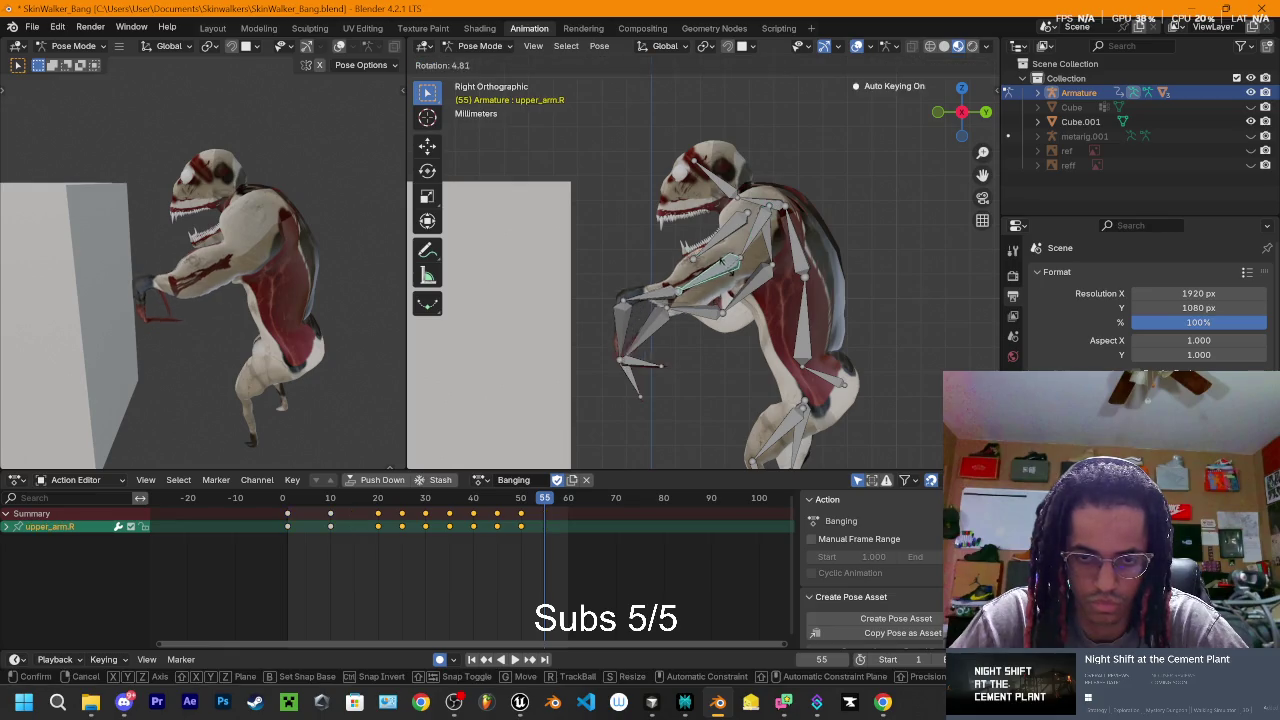
pyautogui.click(620, 272)
# - Refine the right forearm's rotation over several small passes
pyautogui.click(620, 272)
pyautogui.press('r')
pyautogui.click(620, 278)
pyautogui.press('r')
pyautogui.click(620, 280)
pyautogui.press('r')
pyautogui.click(618, 280)
pyautogui.press('r')
pyautogui.click(617, 281)
# - Rotate the right upper arm twice, then adjust the right shoulder again
pyautogui.click(668, 279)
pyautogui.press('r')
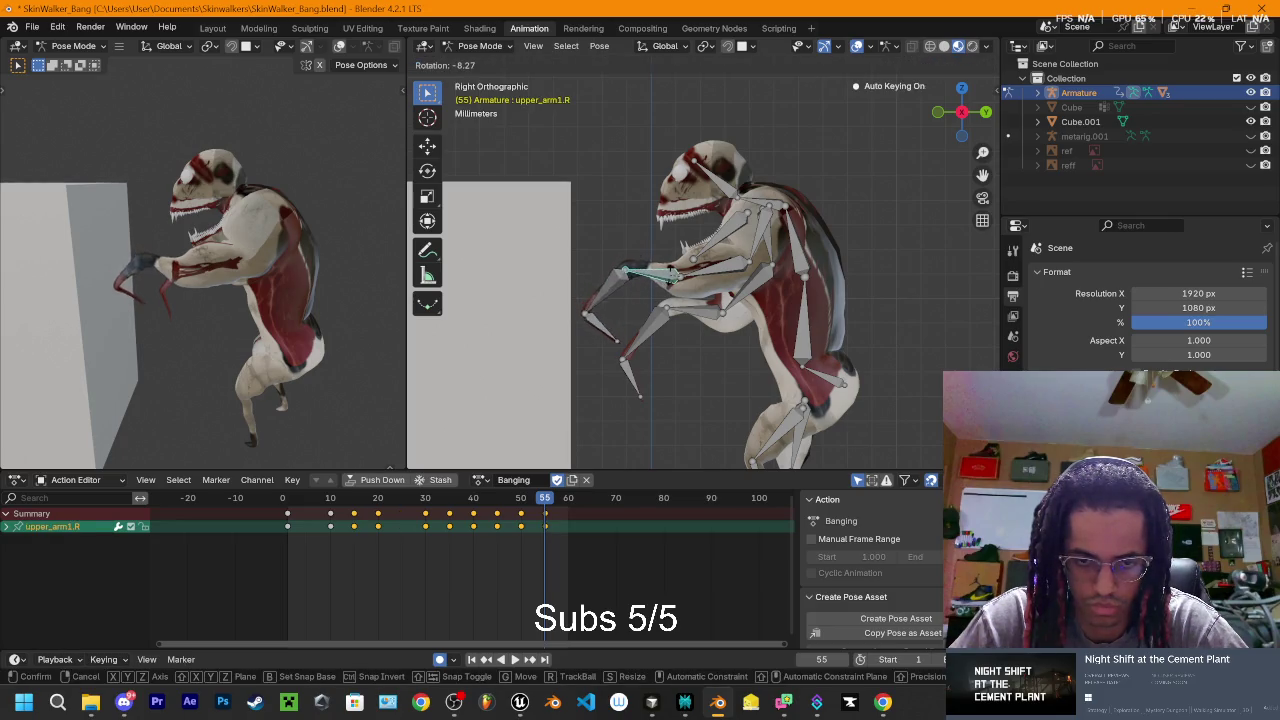
pyautogui.click(672, 279)
pyautogui.press('r')
pyautogui.click(706, 279)
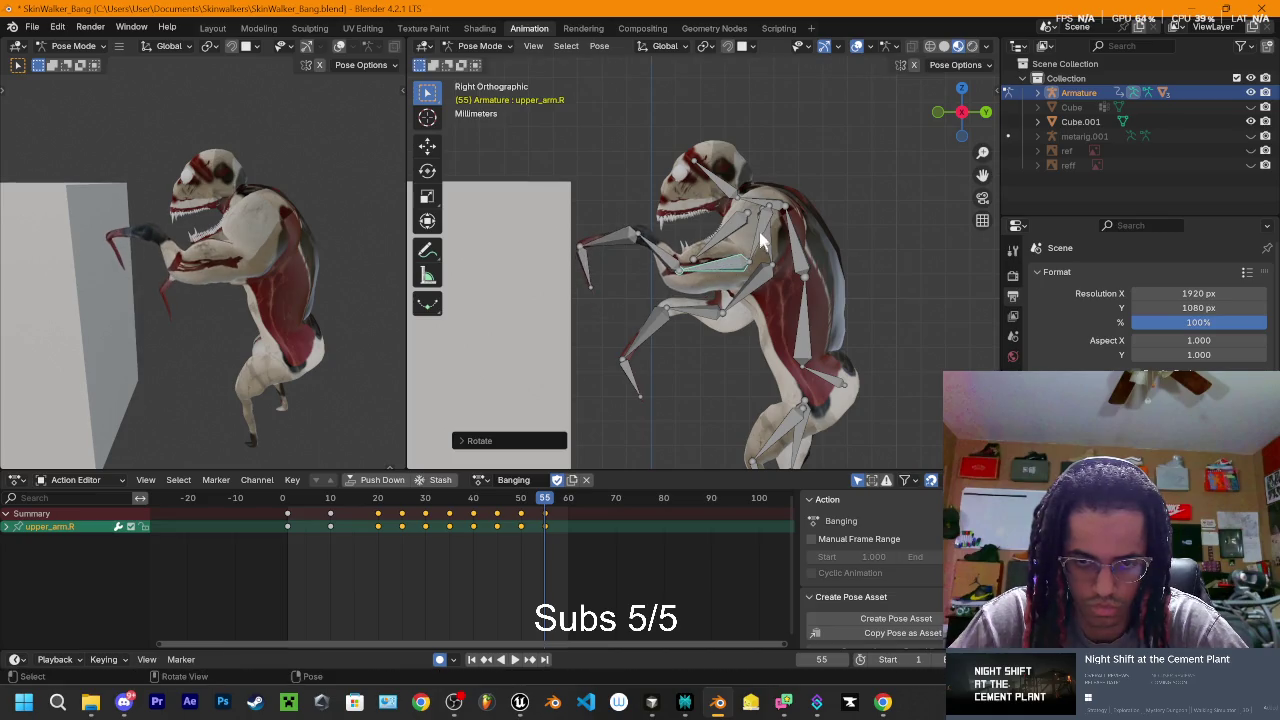
pyautogui.click(767, 233)
pyautogui.press('r')
pyautogui.click(768, 232)
# - From a front view, rotate the right shoulder bone once more
pyautogui.moveTo(768, 232)
pyautogui.mouseDown(button='middle')
pyautogui.moveTo(882, 393)
pyautogui.moveTo(730, 342)
pyautogui.mouseUp(button='middle')
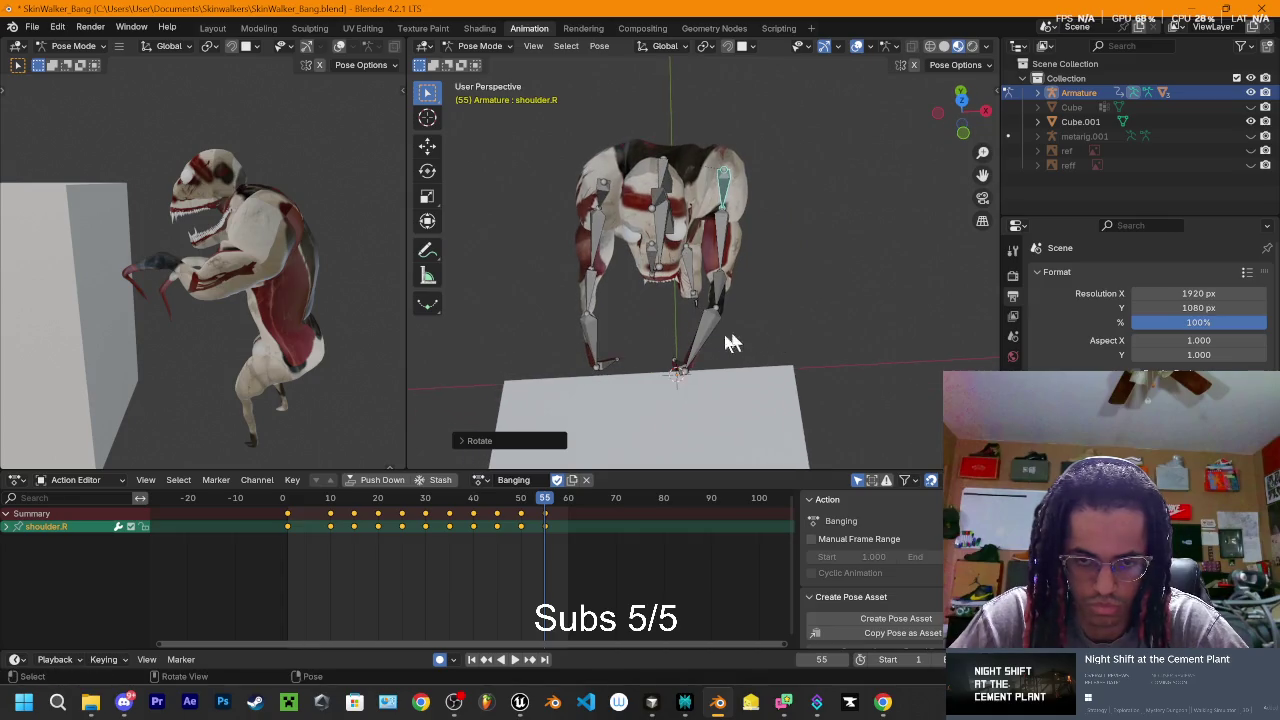
pyautogui.click(710, 335)
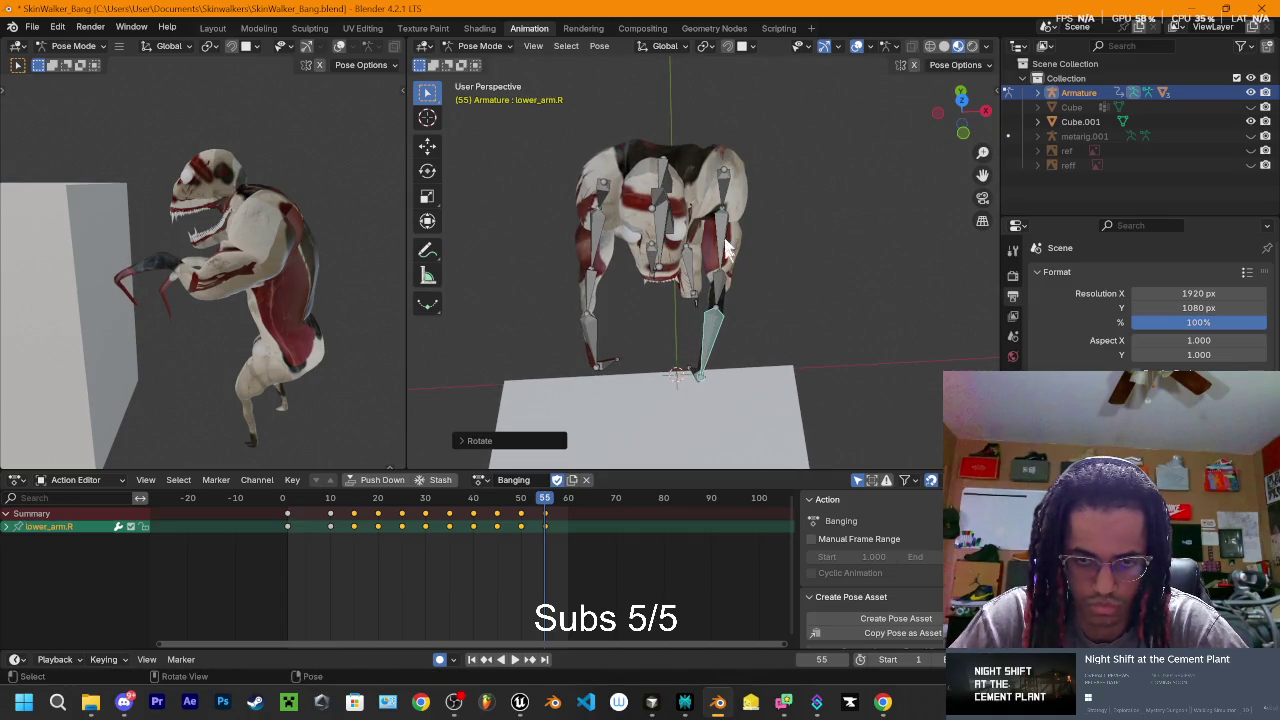
pyautogui.click(728, 197)
pyautogui.press('r')
pyautogui.click(733, 186)
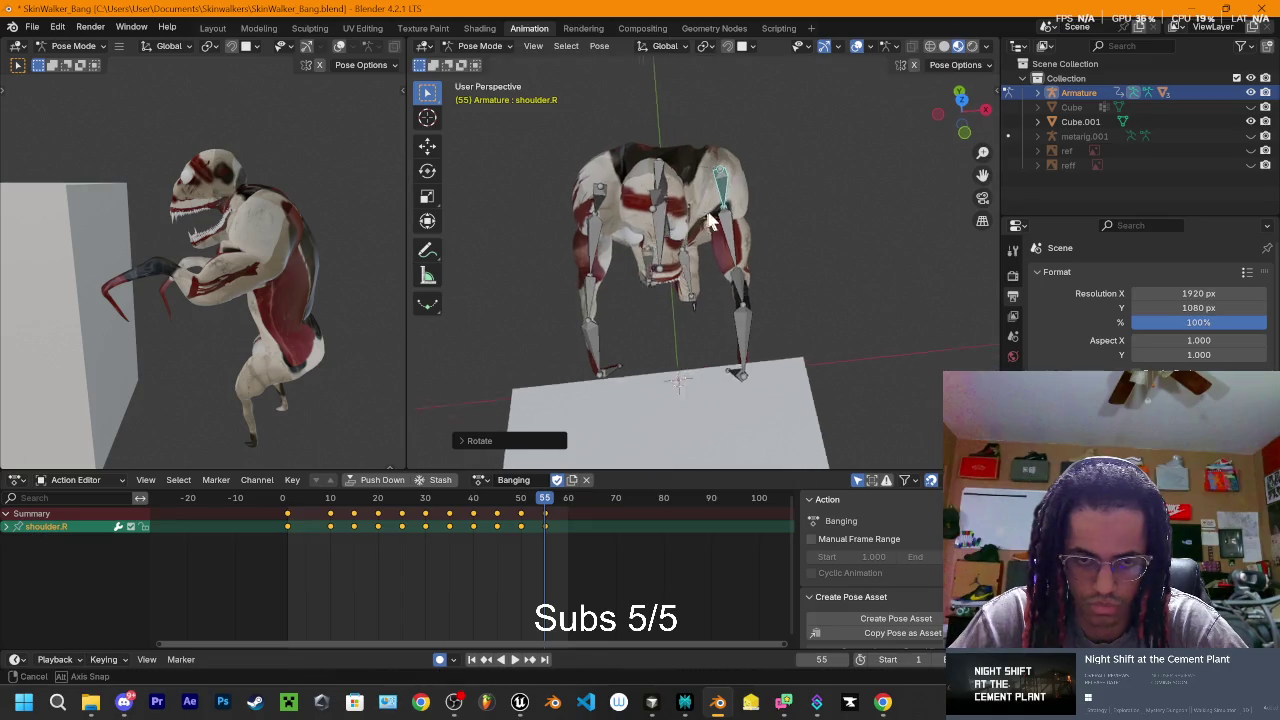
# - Orbit around the creature to check the reach, then play the animation
pyautogui.moveTo(733, 186); pyautogui.dragTo(717, 246, button='middle')
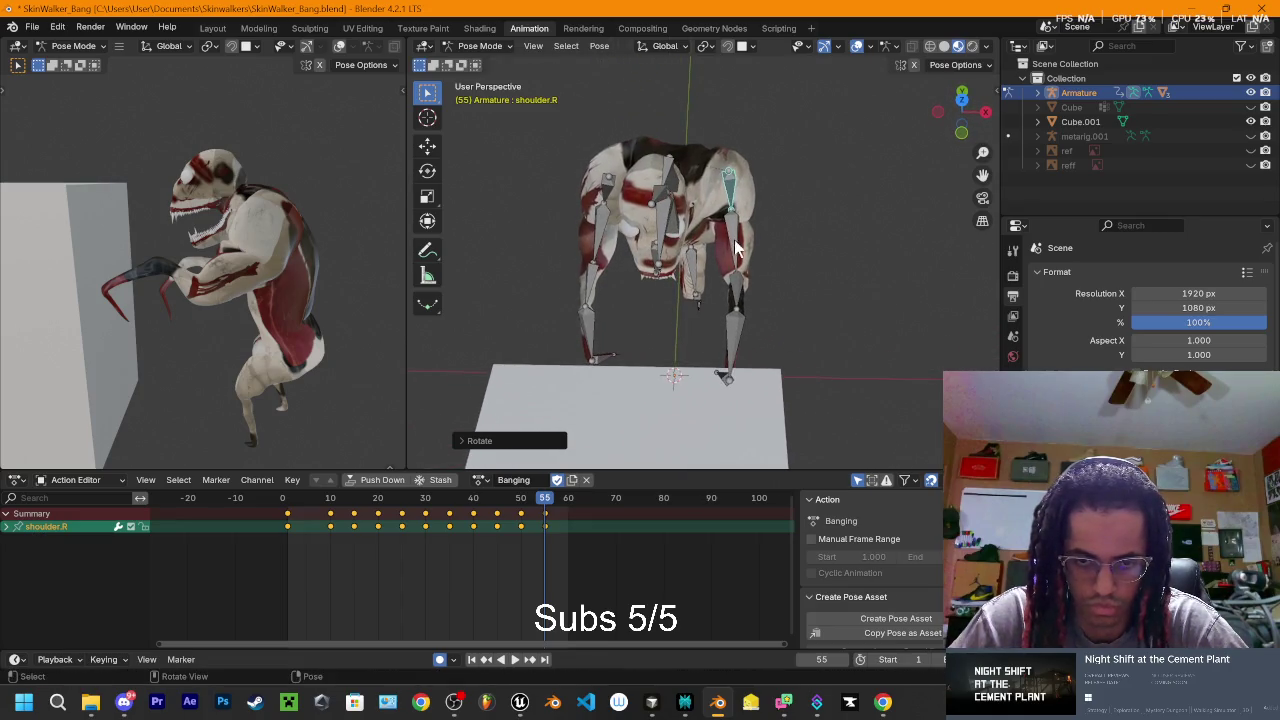
pyautogui.moveTo(748, 293)
pyautogui.mouseDown(button='middle')
pyautogui.moveTo(600, 193)
pyautogui.moveTo(602, 243)
pyautogui.mouseUp(button='middle')
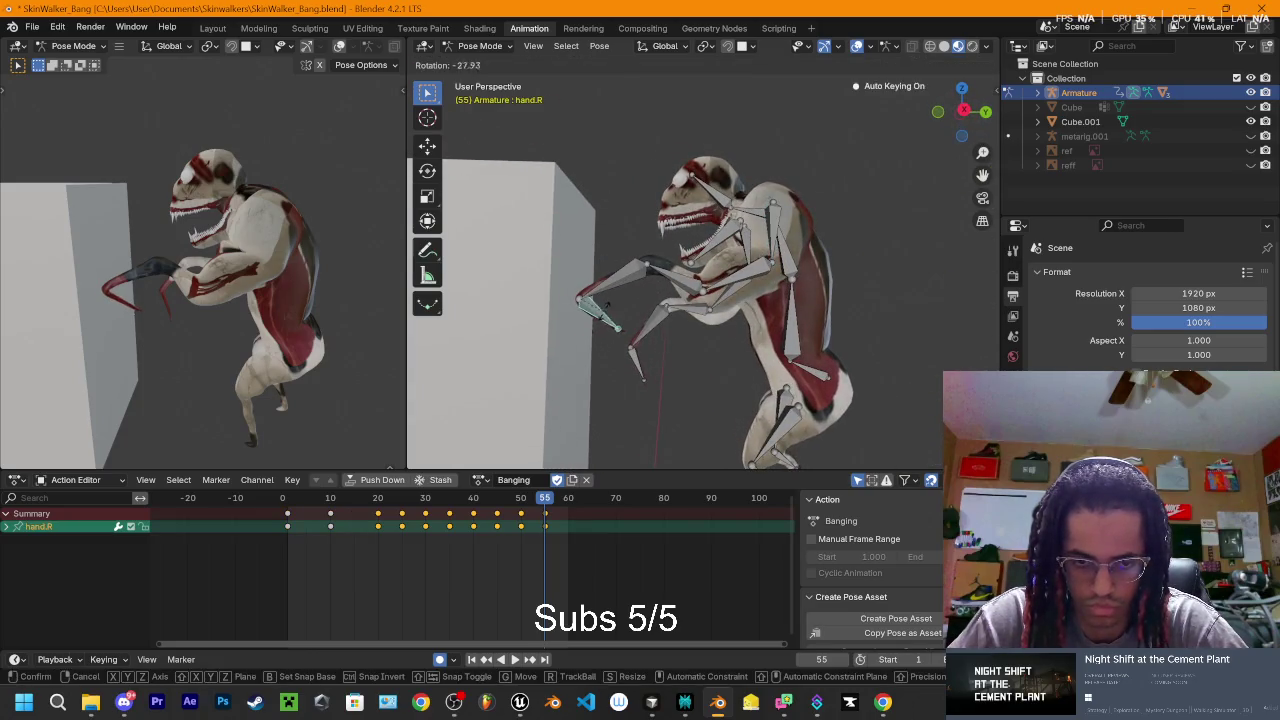
pyautogui.click(648, 362)
pyautogui.moveTo(655, 357)
pyautogui.mouseDown(button='middle')
pyautogui.moveTo(912, 428)
pyautogui.moveTo(760, 420)
pyautogui.mouseUp(button='middle')
pyautogui.press('space')
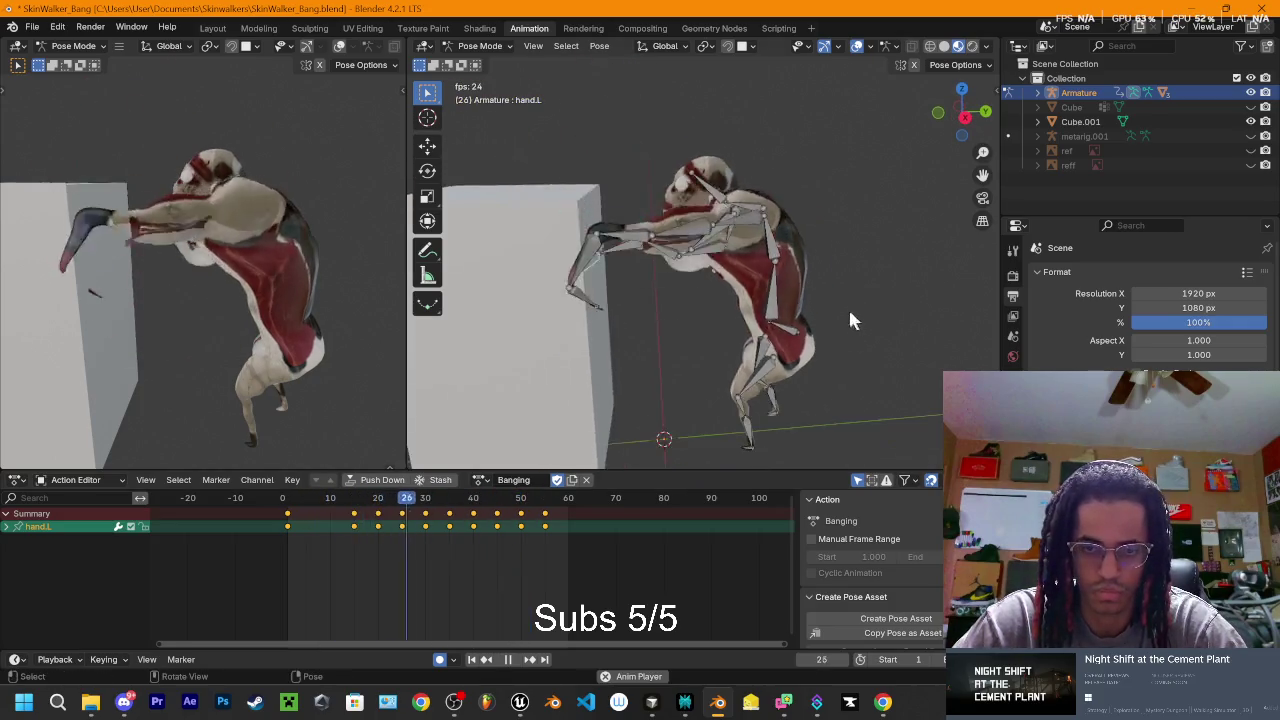
# - Switch to Right Orthographic view and scrub frames 10–18 to review the rearing pose
pyautogui.click(965, 117)
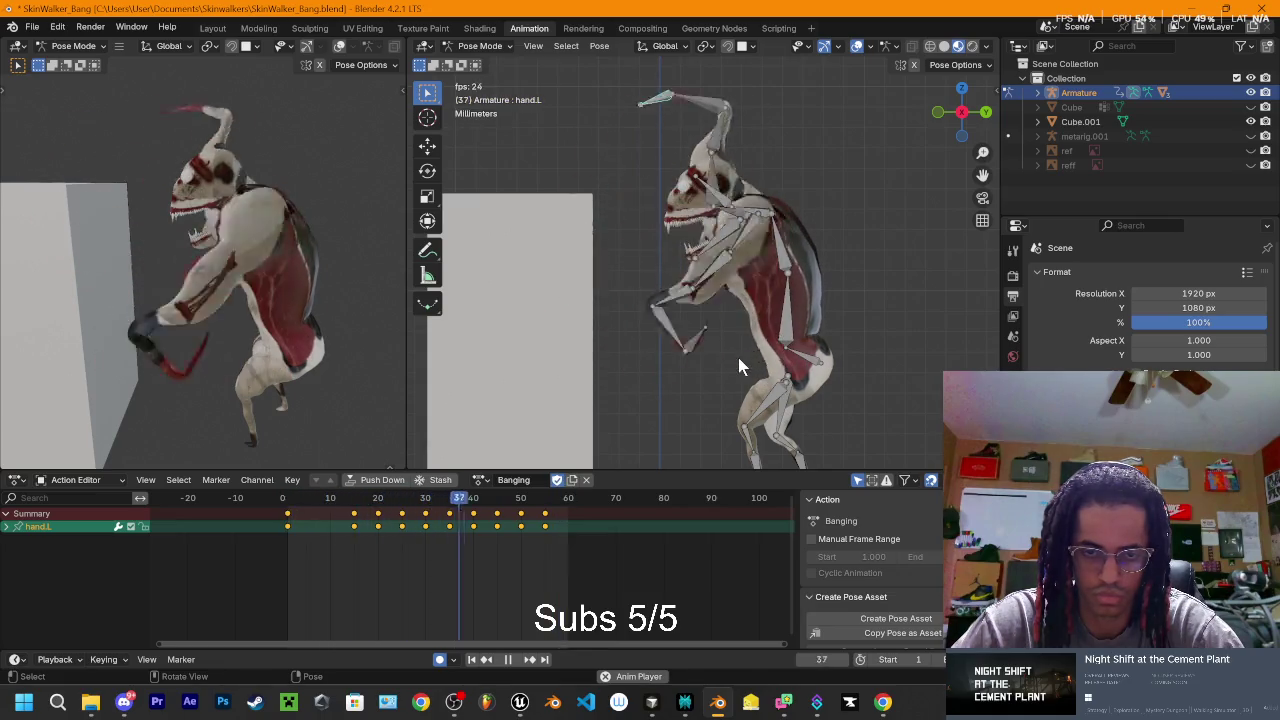
pyautogui.press('space')
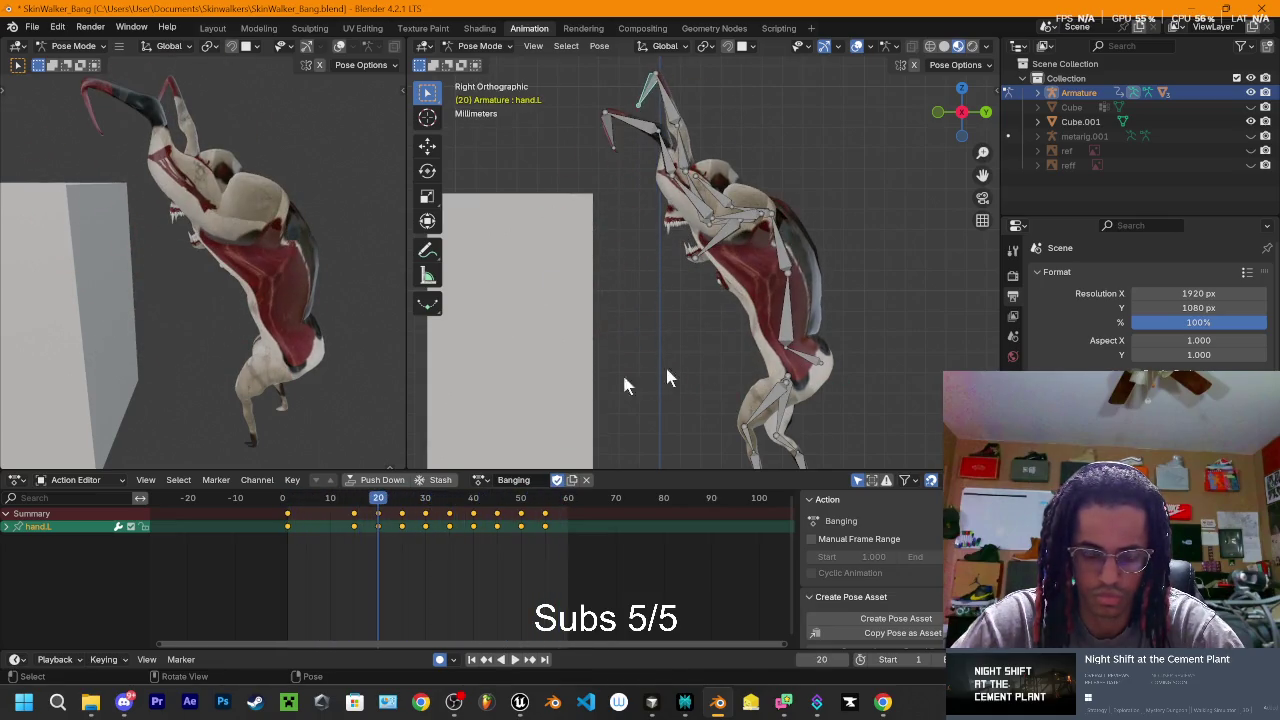
pyautogui.moveTo(386, 503)
pyautogui.mouseDown()
pyautogui.moveTo(293, 521)
pyautogui.moveTo(332, 523)
pyautogui.mouseUp()
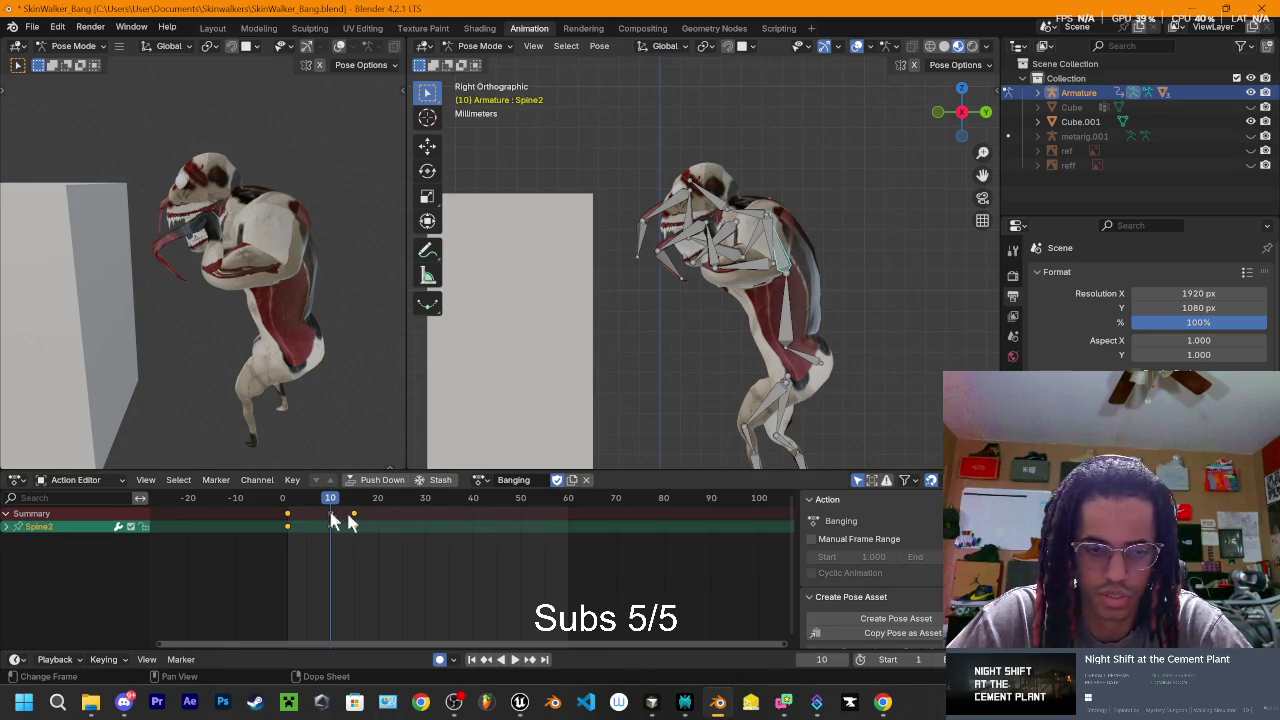
pyautogui.moveTo(330, 505); pyautogui.dragTo(355, 513)
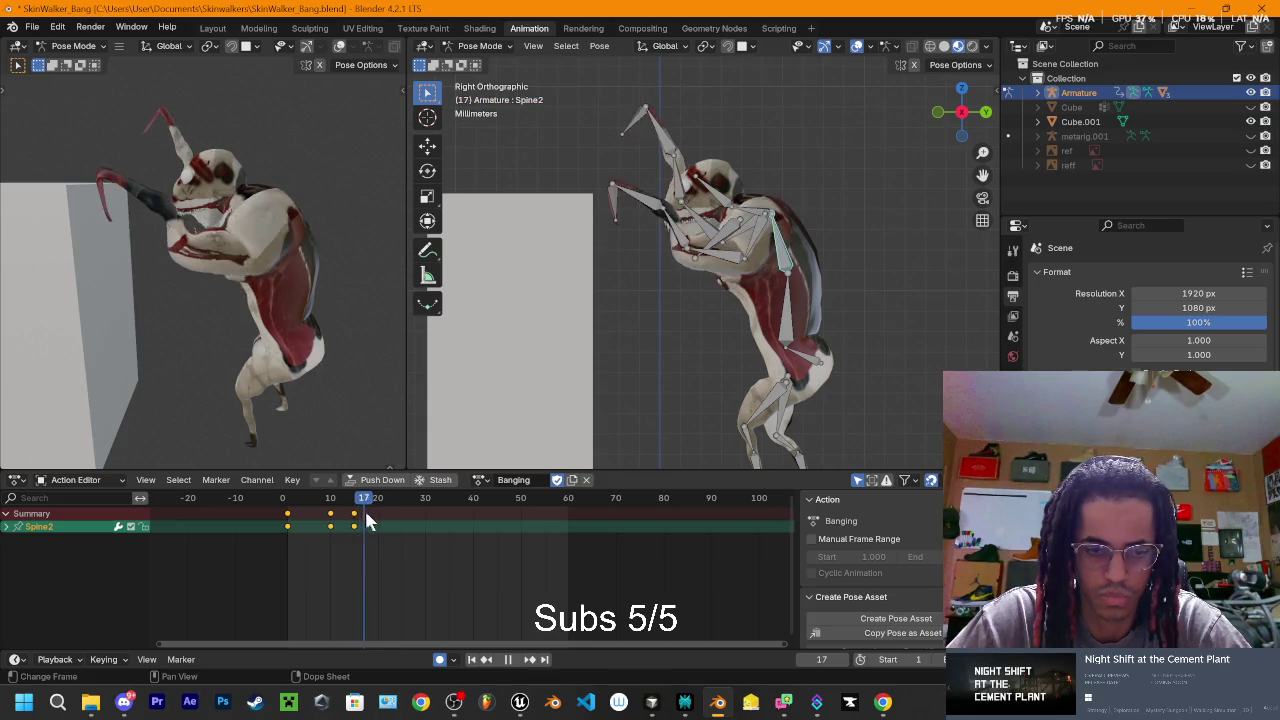
pyautogui.press('space')
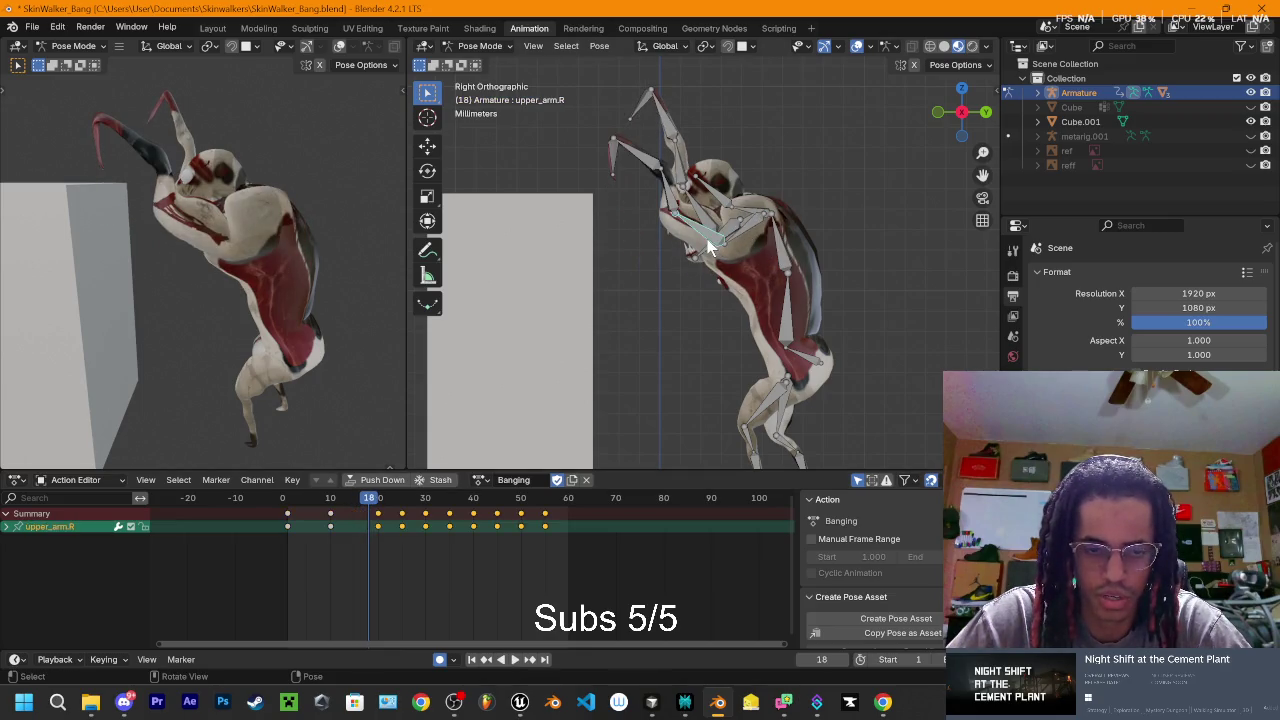
# - Replay, stop at frame 17, select Spine2, and step back through the early frames
pyautogui.press('space')
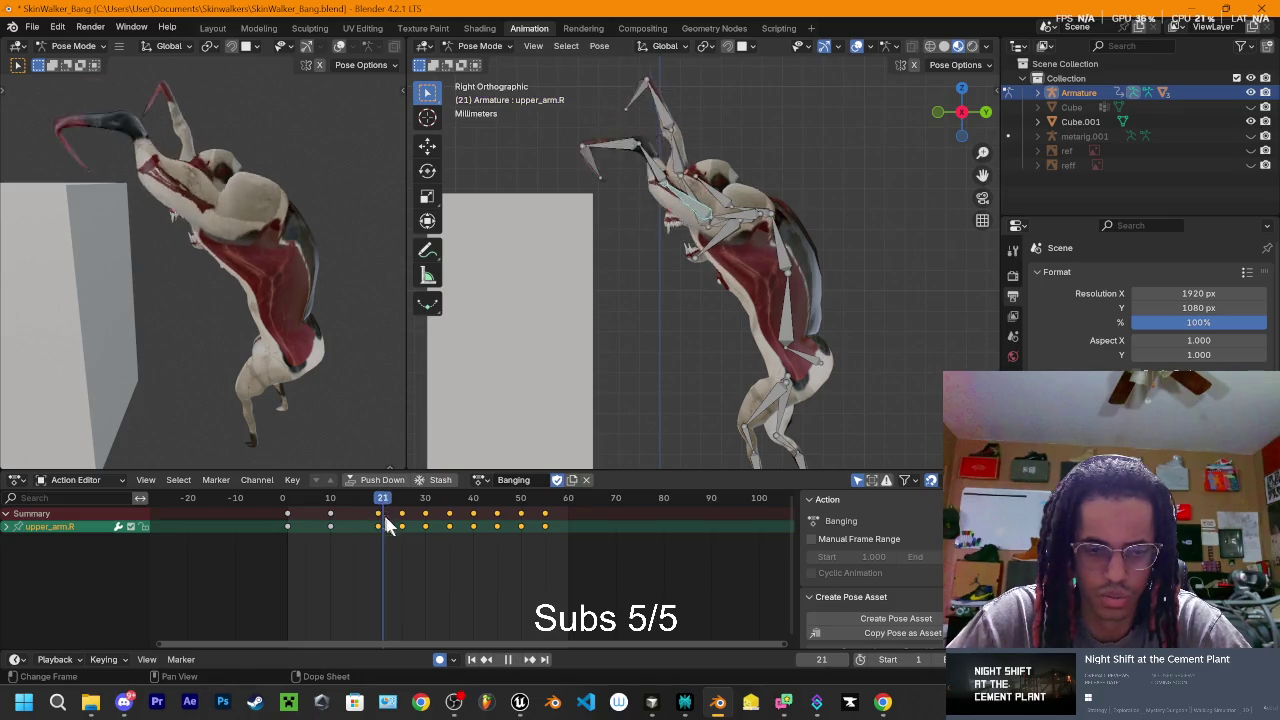
pyautogui.press('Escape')
pyautogui.click(789, 265)
pyautogui.press('space')
pyautogui.moveTo(358, 510)
pyautogui.mouseDown()
pyautogui.moveTo(336, 532)
pyautogui.moveTo(354, 530)
pyautogui.moveTo(314, 524)
pyautogui.moveTo(319, 537)
pyautogui.mouseUp()
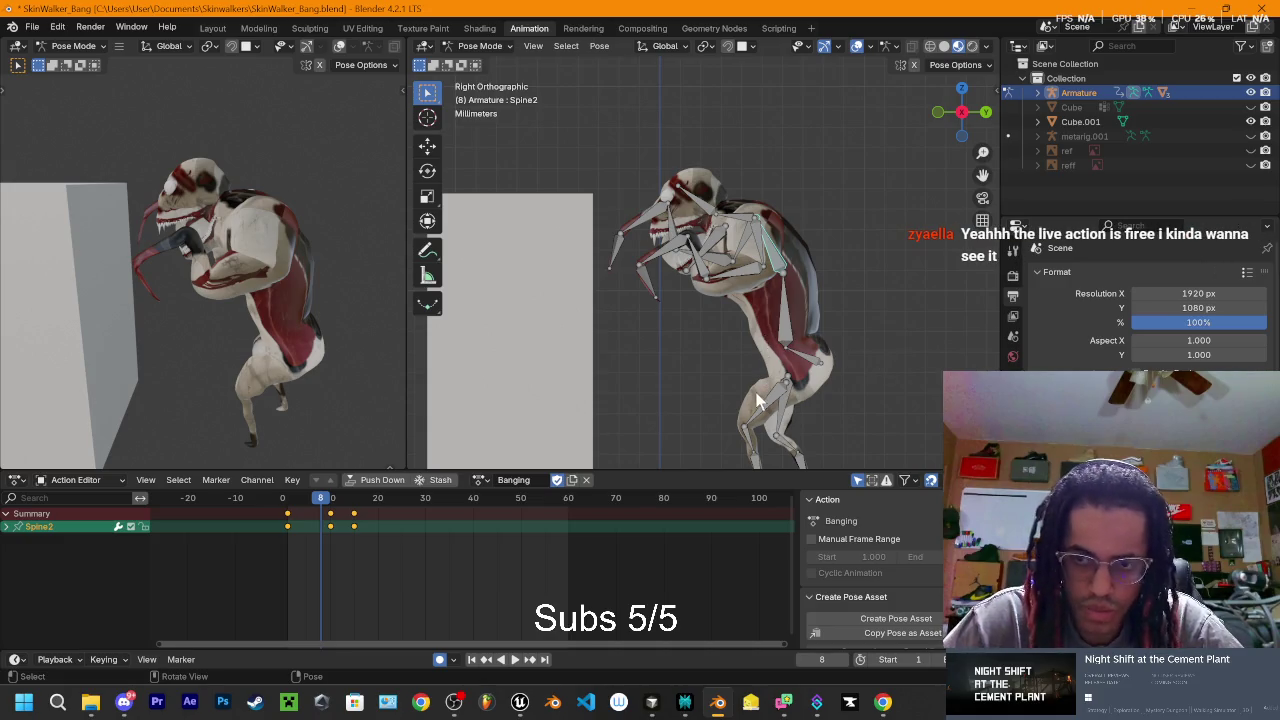
pyautogui.press('space')
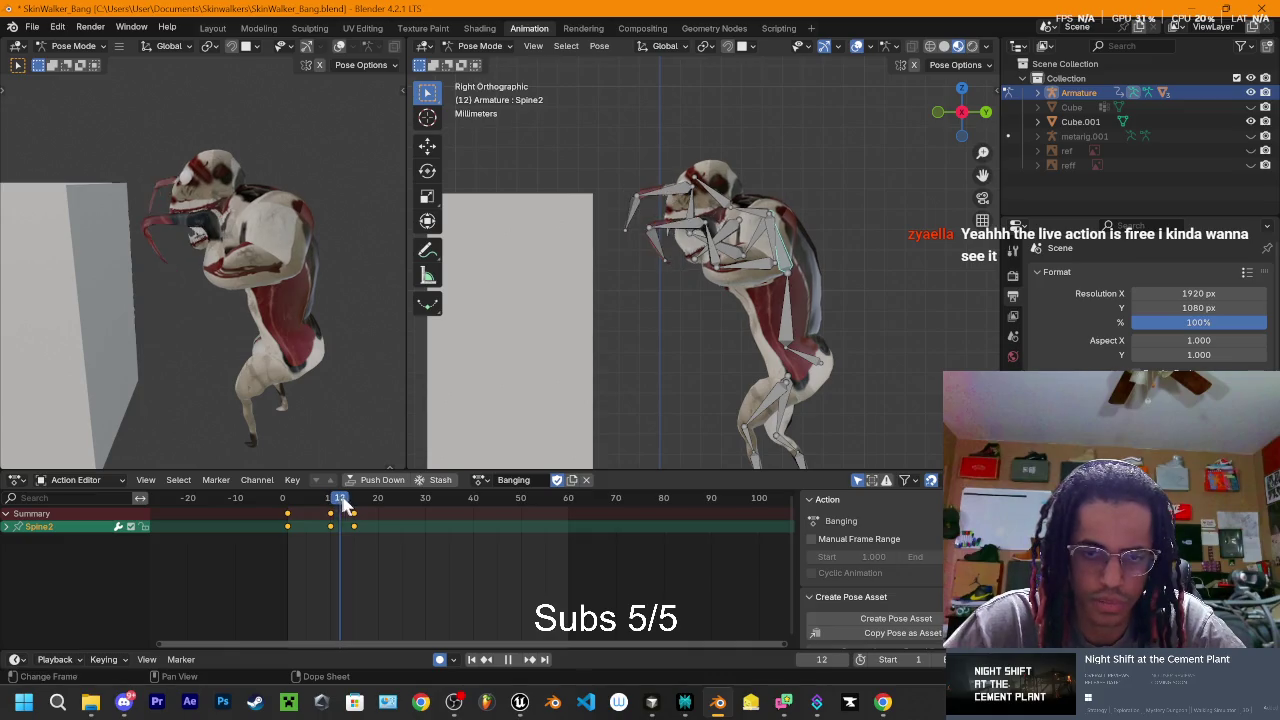
pyautogui.moveTo(335, 510); pyautogui.dragTo(351, 513)
pyautogui.press('space')
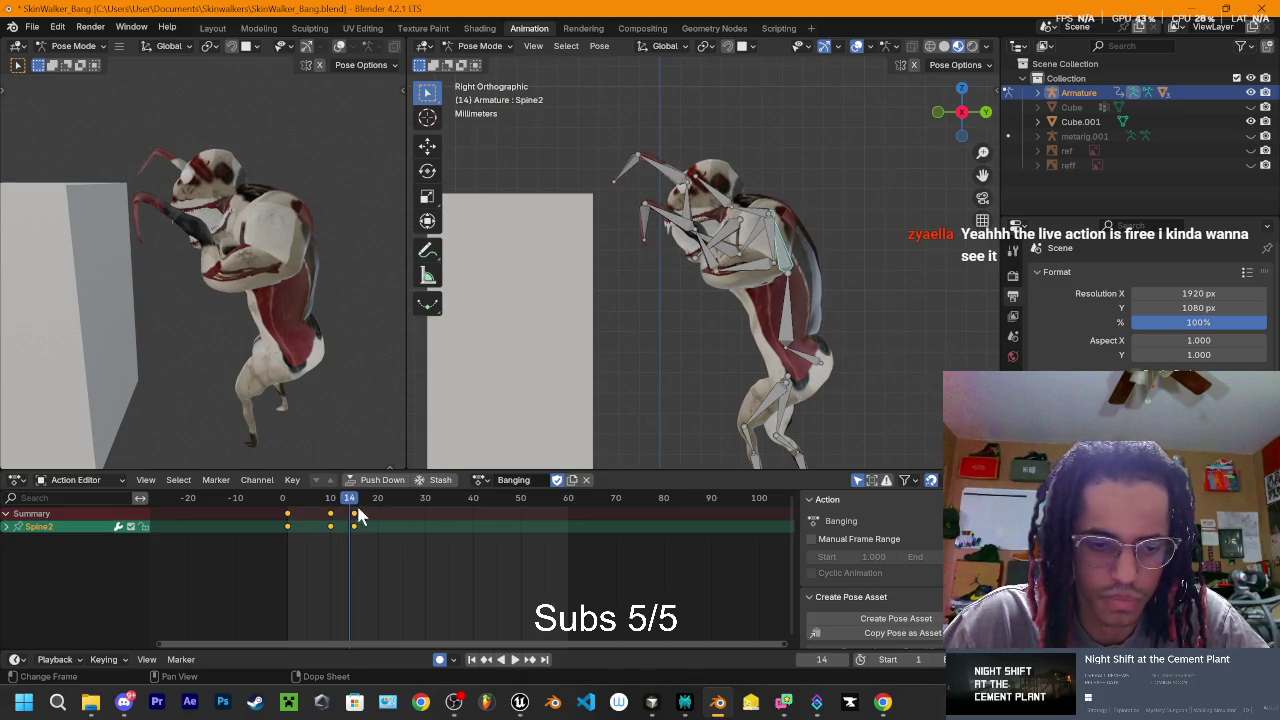
pyautogui.press('space')
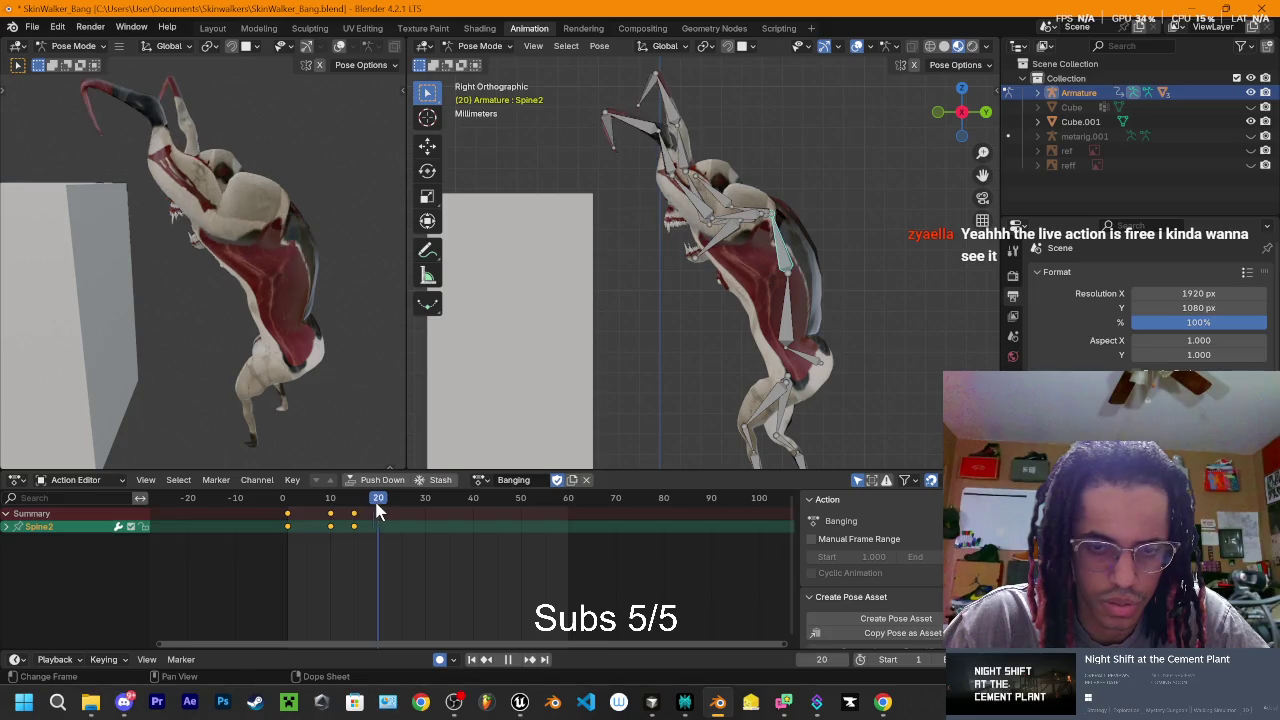
pyautogui.moveTo(378, 512)
pyautogui.mouseDown()
pyautogui.moveTo(333, 518)
pyautogui.moveTo(380, 522)
pyautogui.mouseUp()
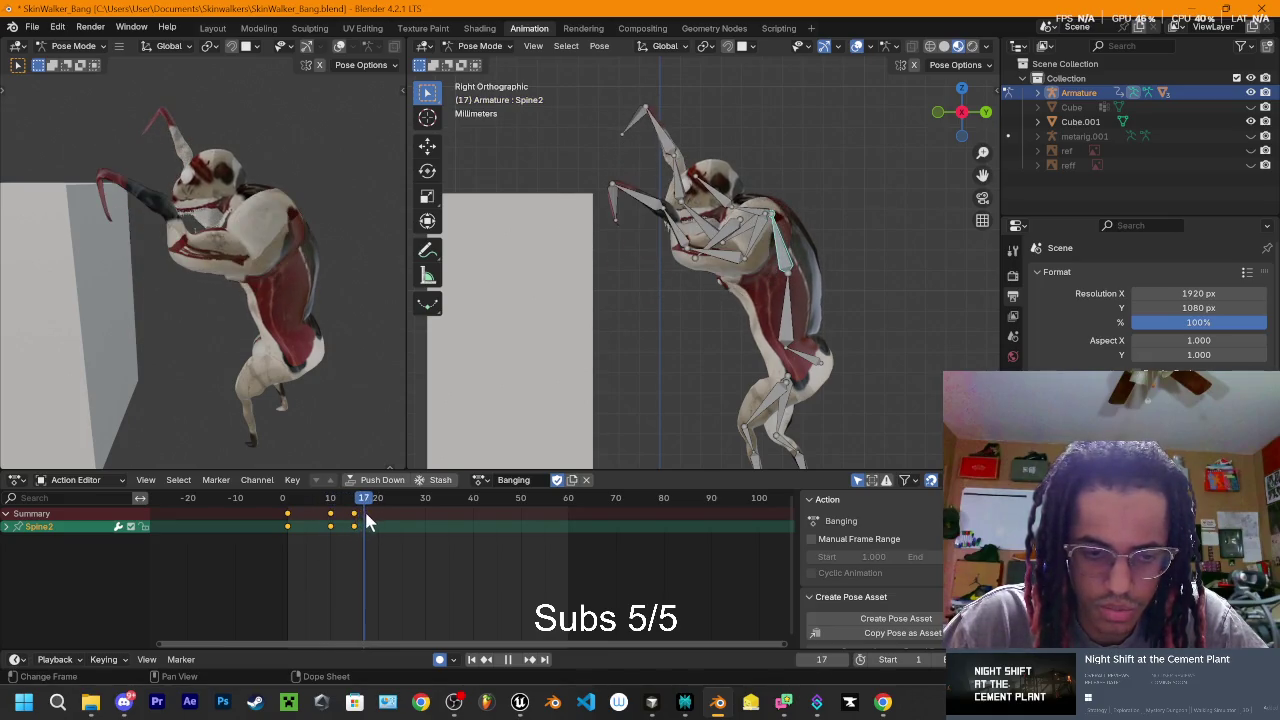
pyautogui.moveTo(380, 521); pyautogui.dragTo(376, 509)
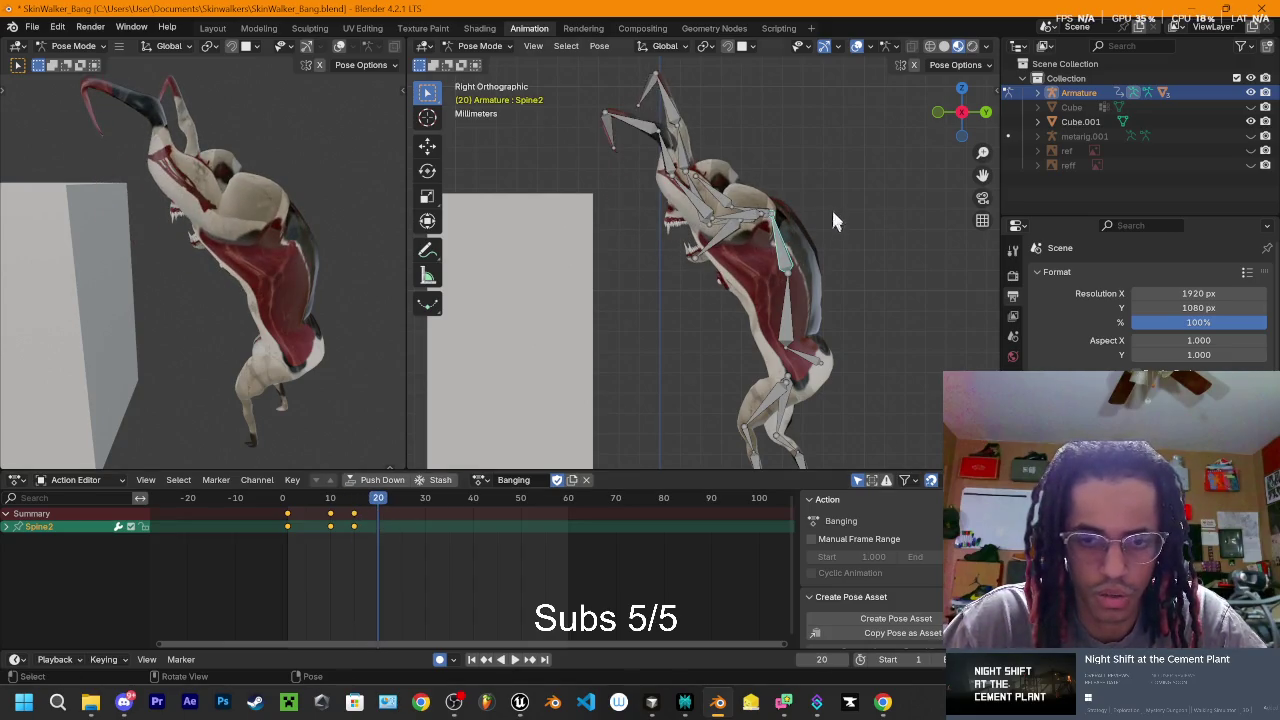
# - Undo a trial Spine2 rotation, then rotate and key Spine1 at frame 20
pyautogui.press('r')
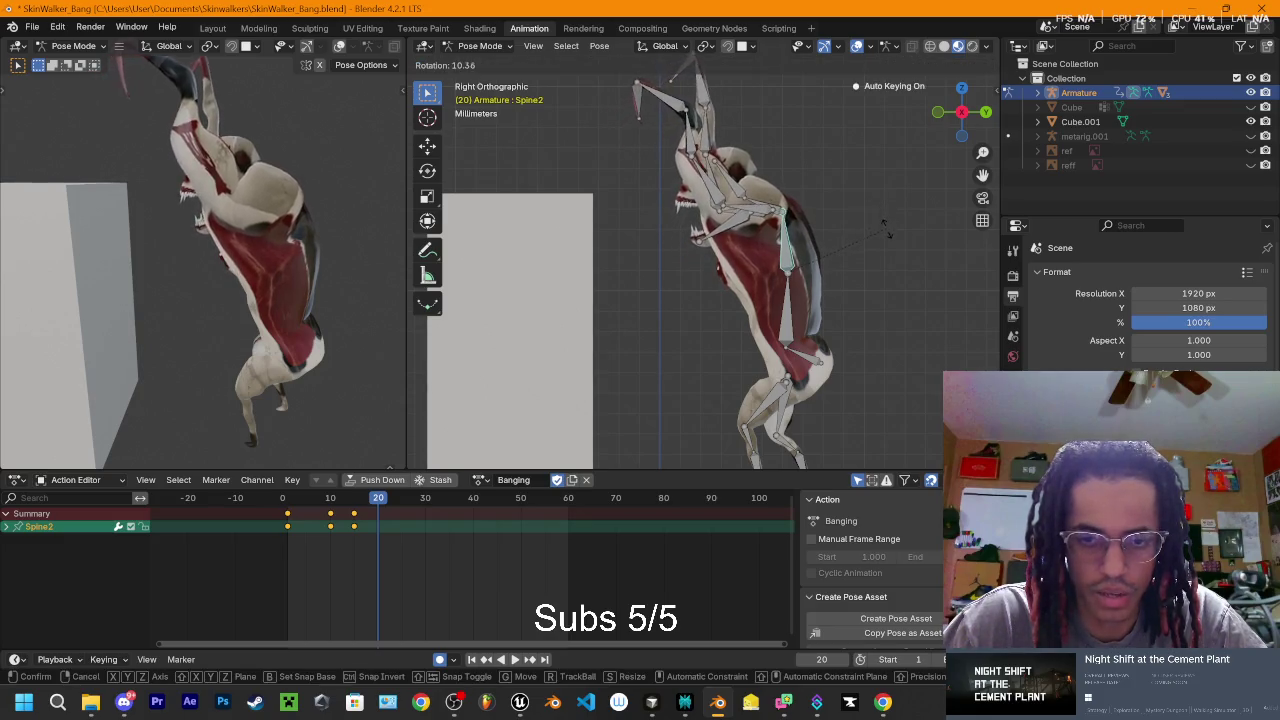
pyautogui.click(886, 235)
pyautogui.hotkey('ctrl', 'z')
pyautogui.click(367, 502)
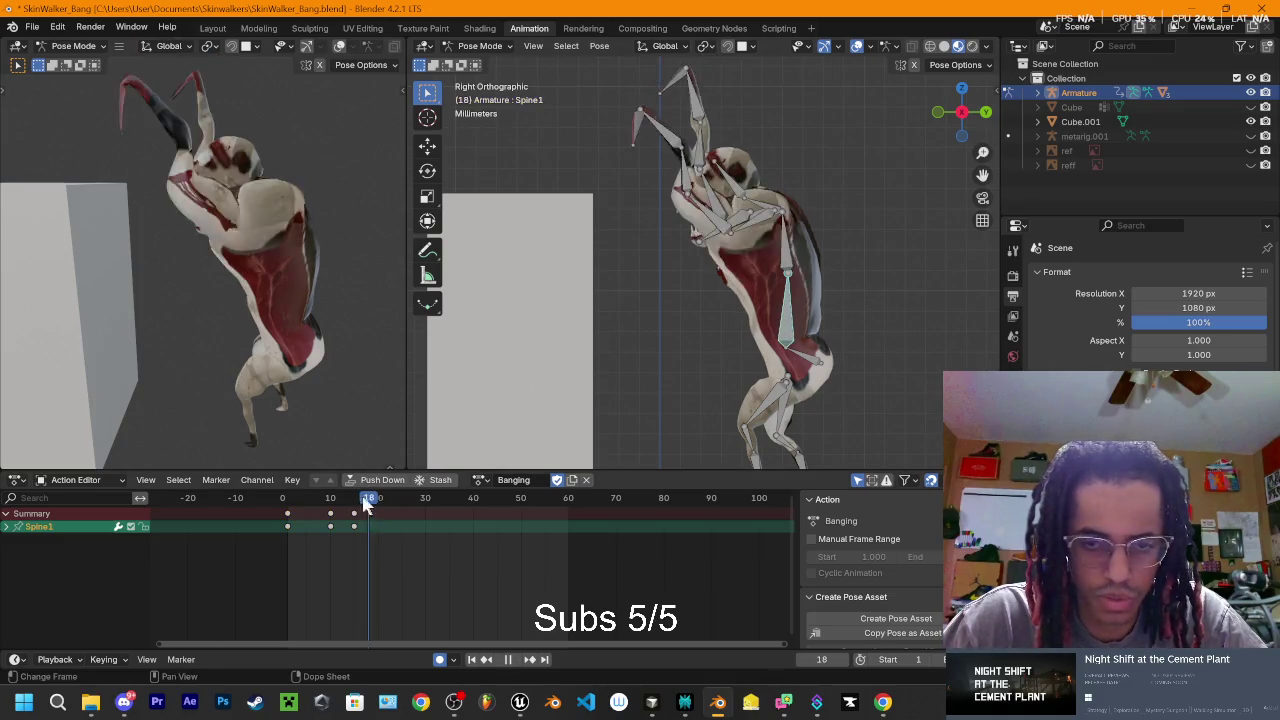
pyautogui.moveTo(367, 502); pyautogui.dragTo(379, 502)
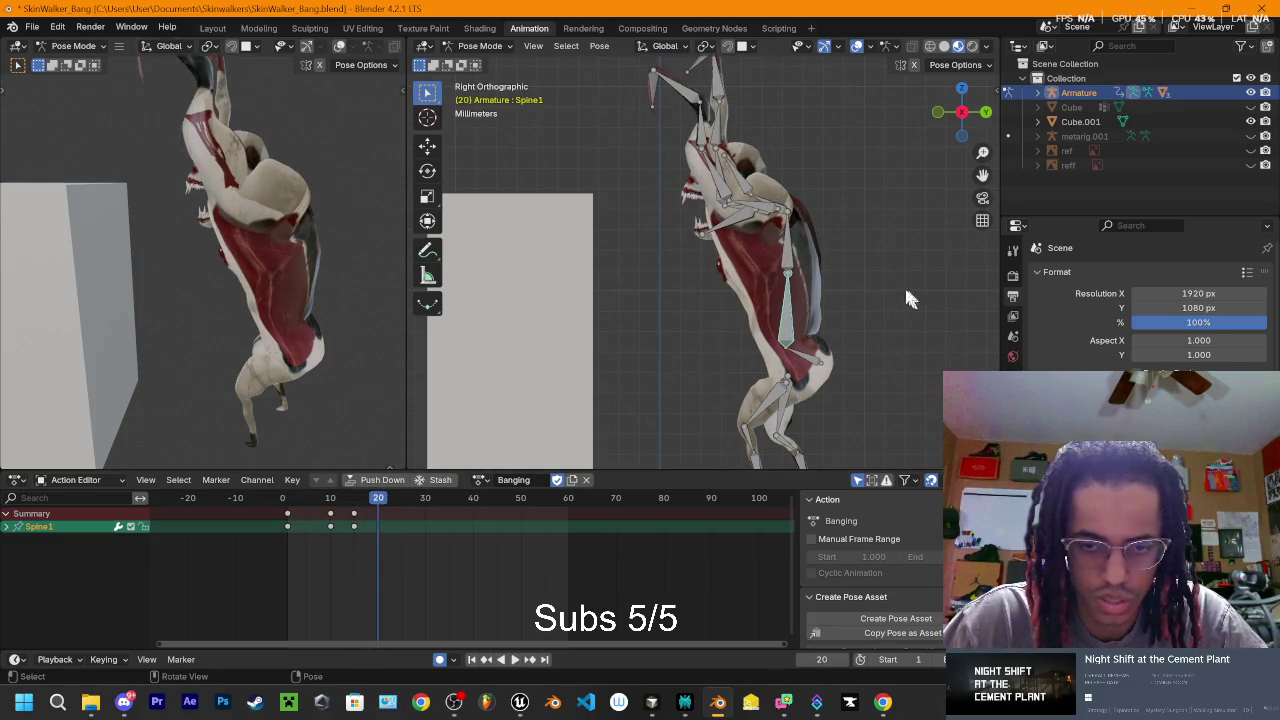
pyautogui.press('r')
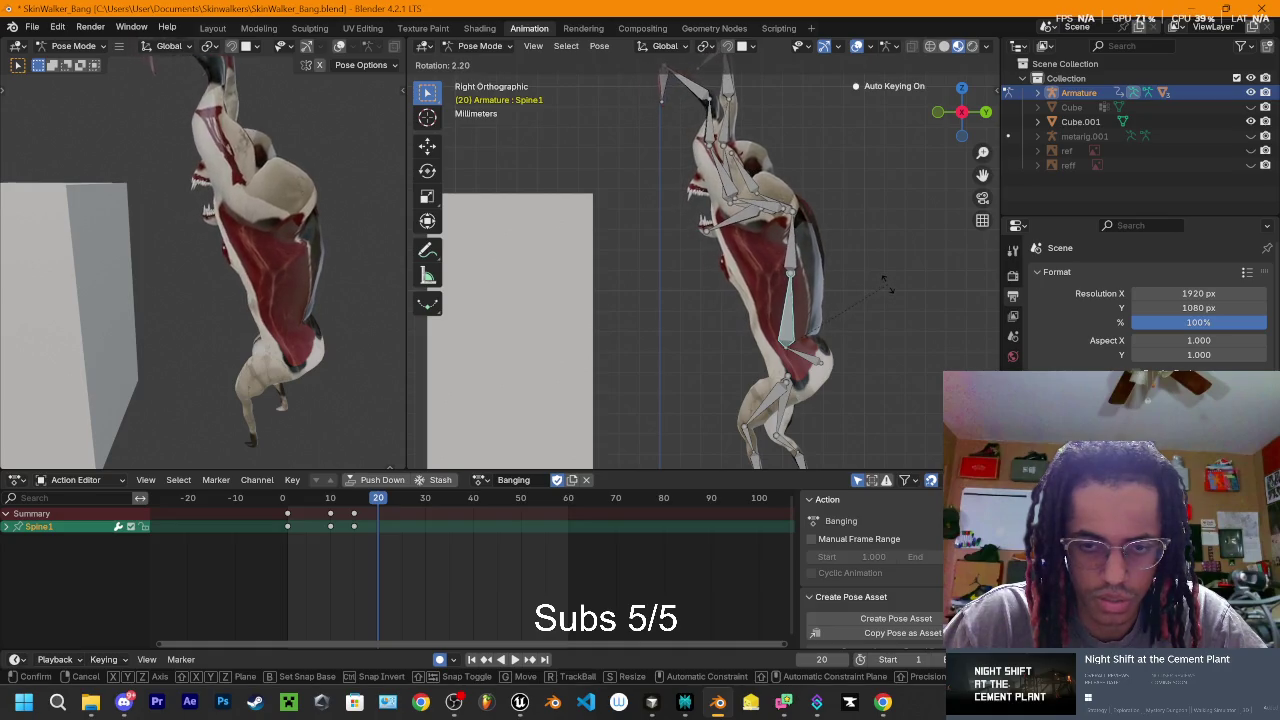
pyautogui.click(645, 405)
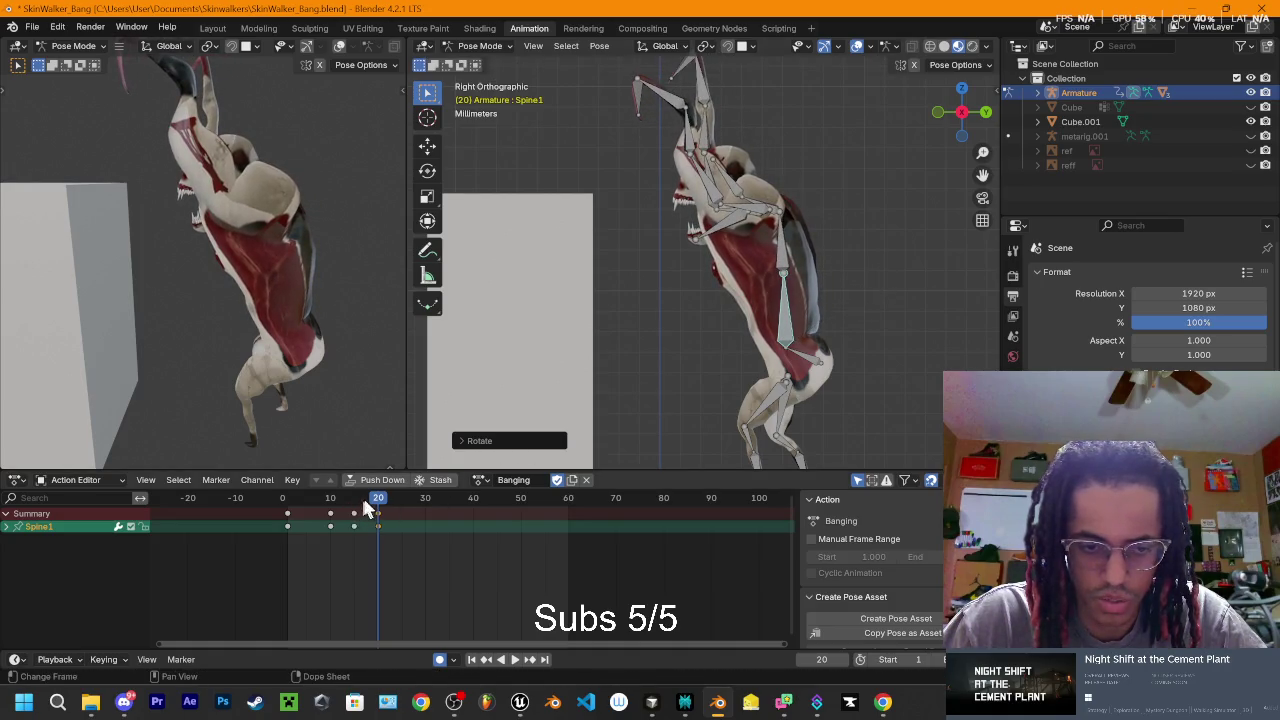
# - Review the motion around frame 24, then refine Spine1's frame 20 rotation and replay
pyautogui.press('space')
pyautogui.moveTo(345, 520)
pyautogui.mouseDown()
pyautogui.moveTo(294, 523)
pyautogui.moveTo(392, 510)
pyautogui.moveTo(397, 525)
pyautogui.mouseUp()
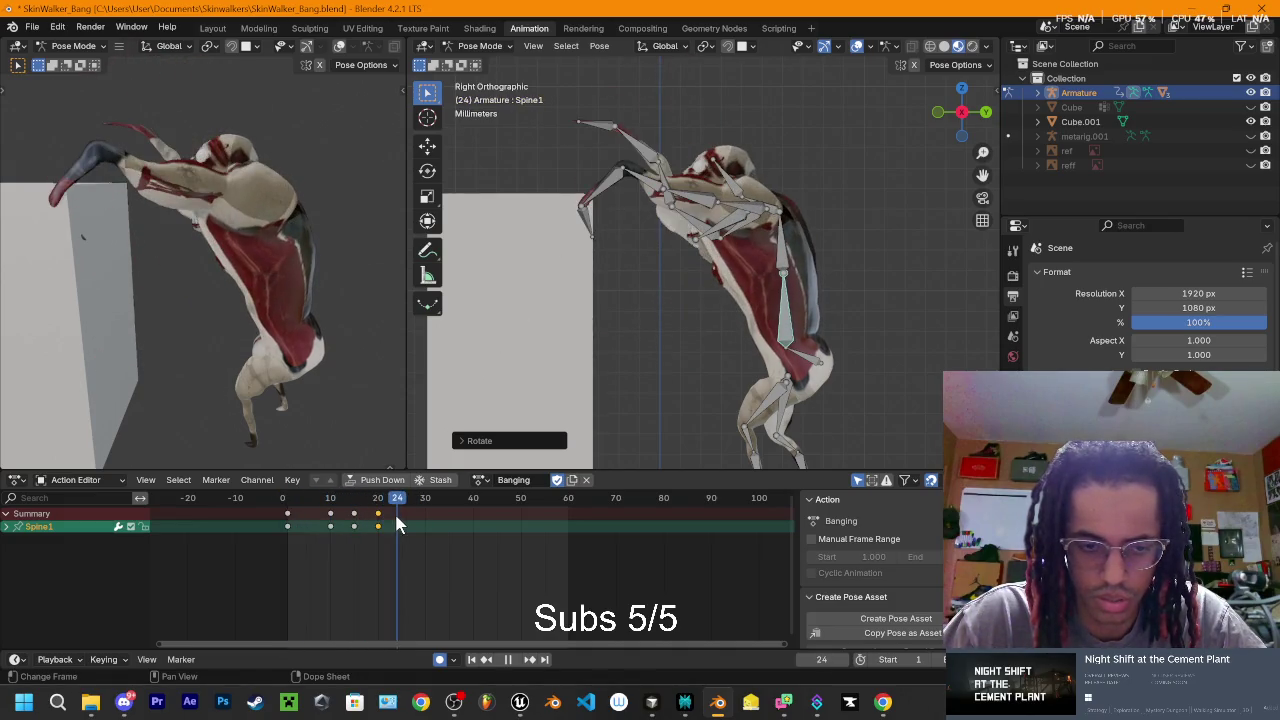
pyautogui.press('Escape')
pyautogui.press('r')
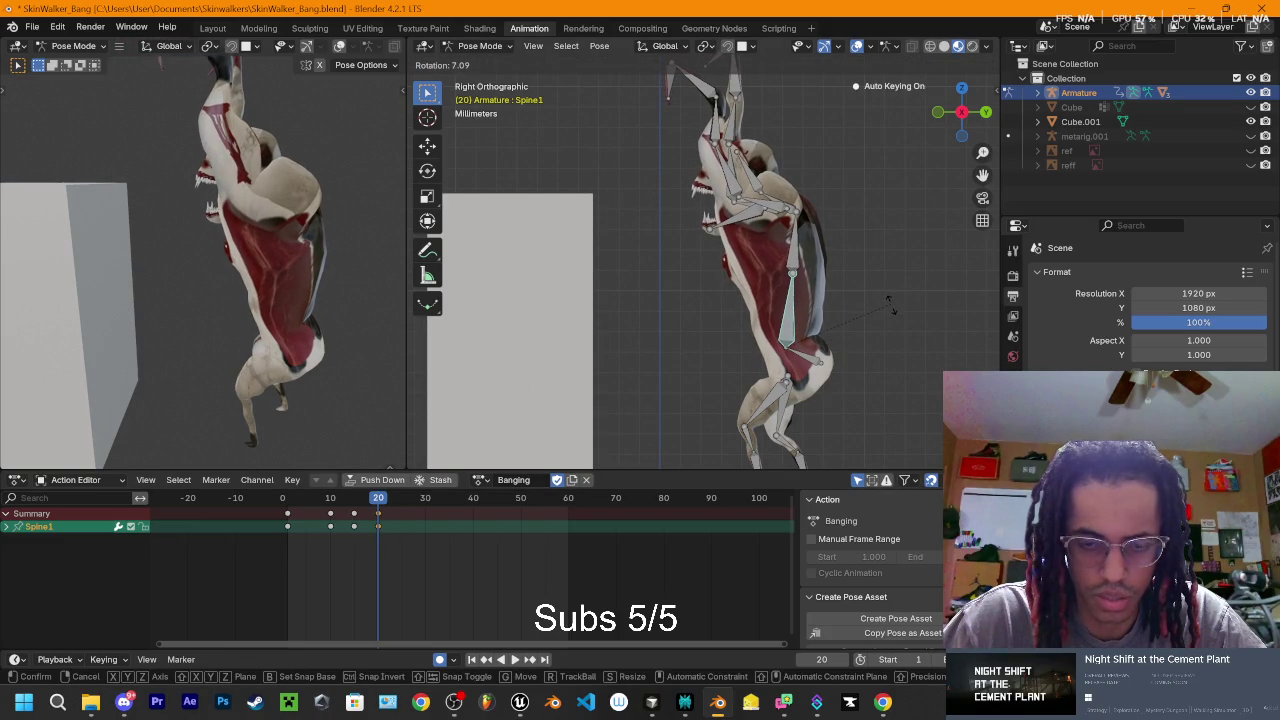
pyautogui.click(889, 305)
pyautogui.press('space')
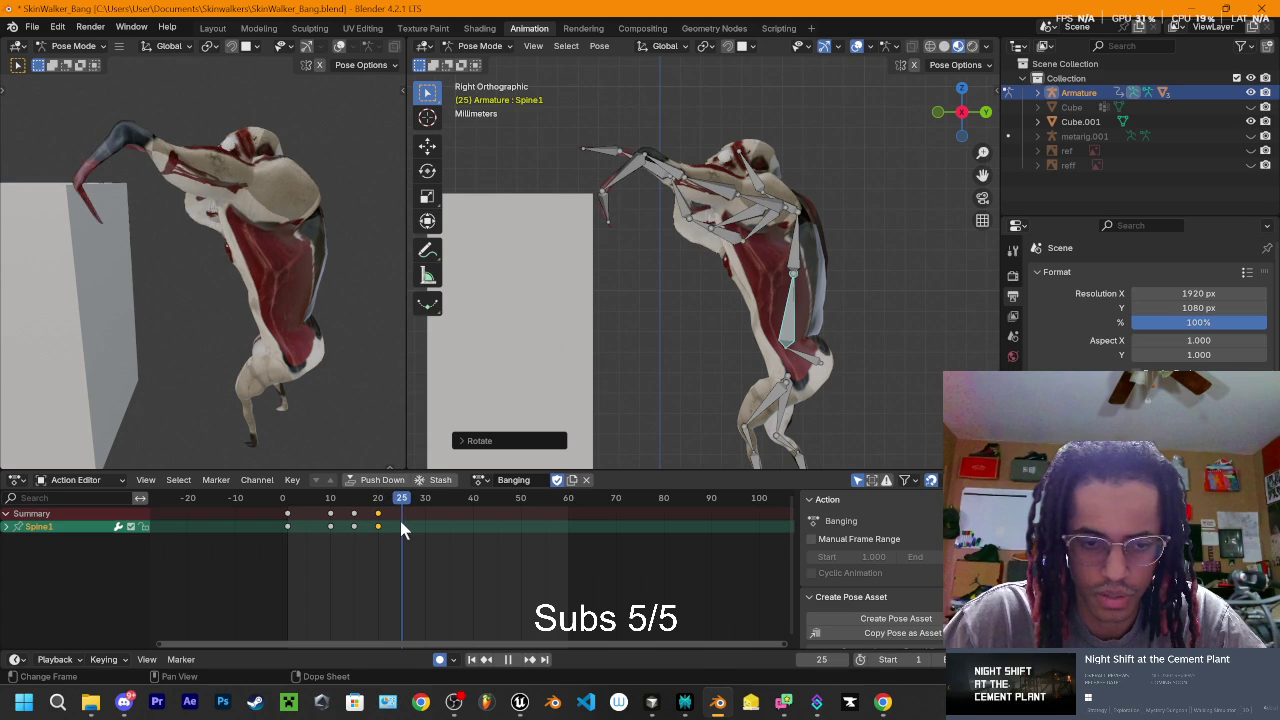
# - Stop at frame 30 and lean Spine1 further forward
pyautogui.press('space')
pyautogui.press('r')
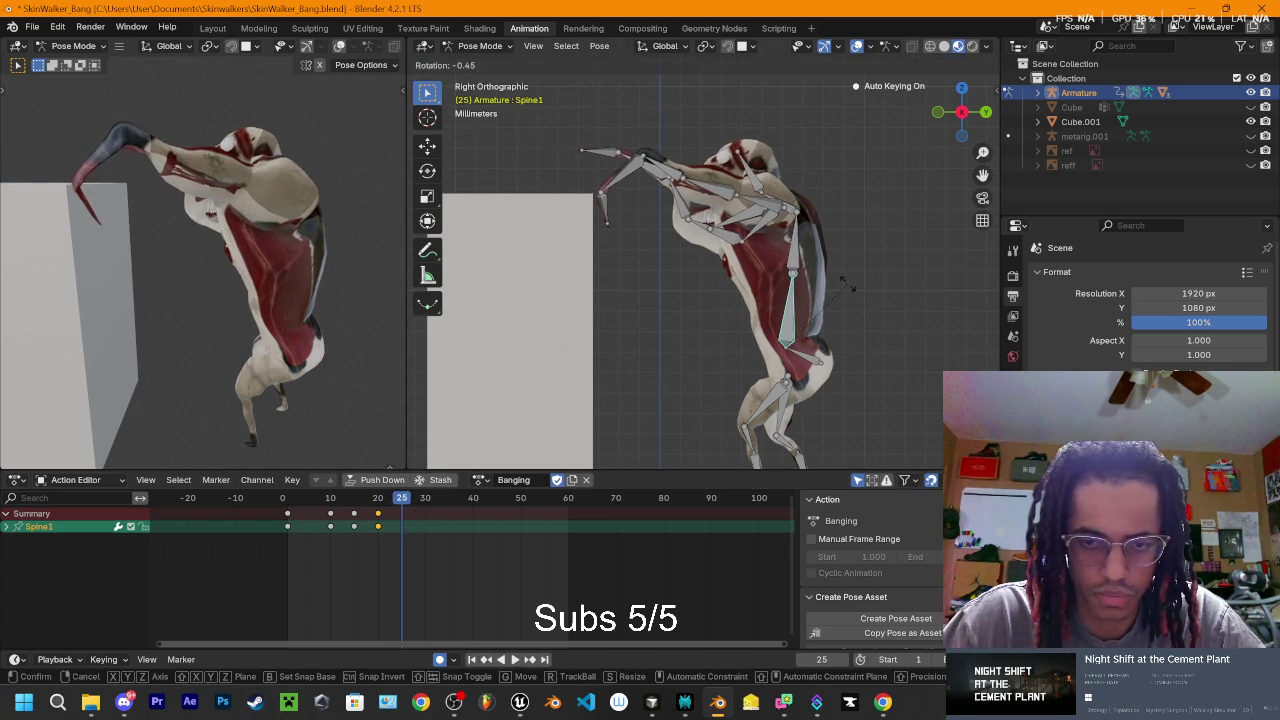
pyautogui.press('Escape')
pyautogui.press('space')
pyautogui.press('space')
pyautogui.press('r')
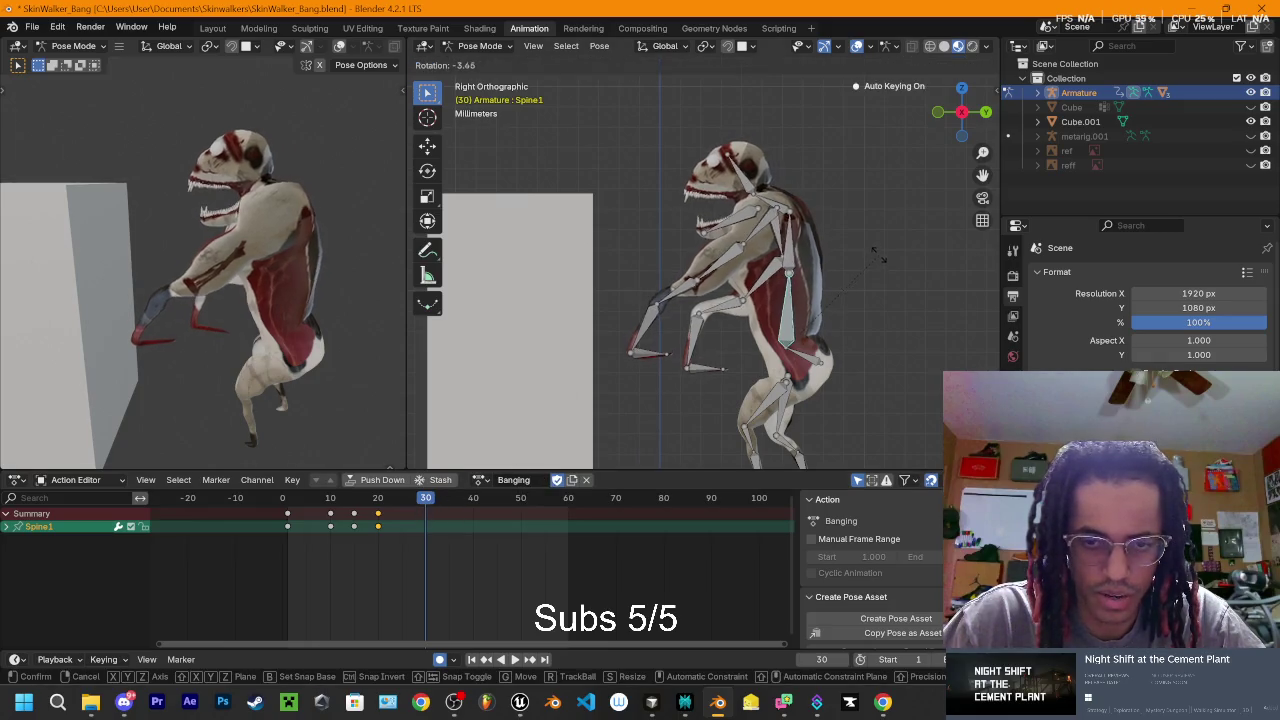
pyautogui.click(869, 222)
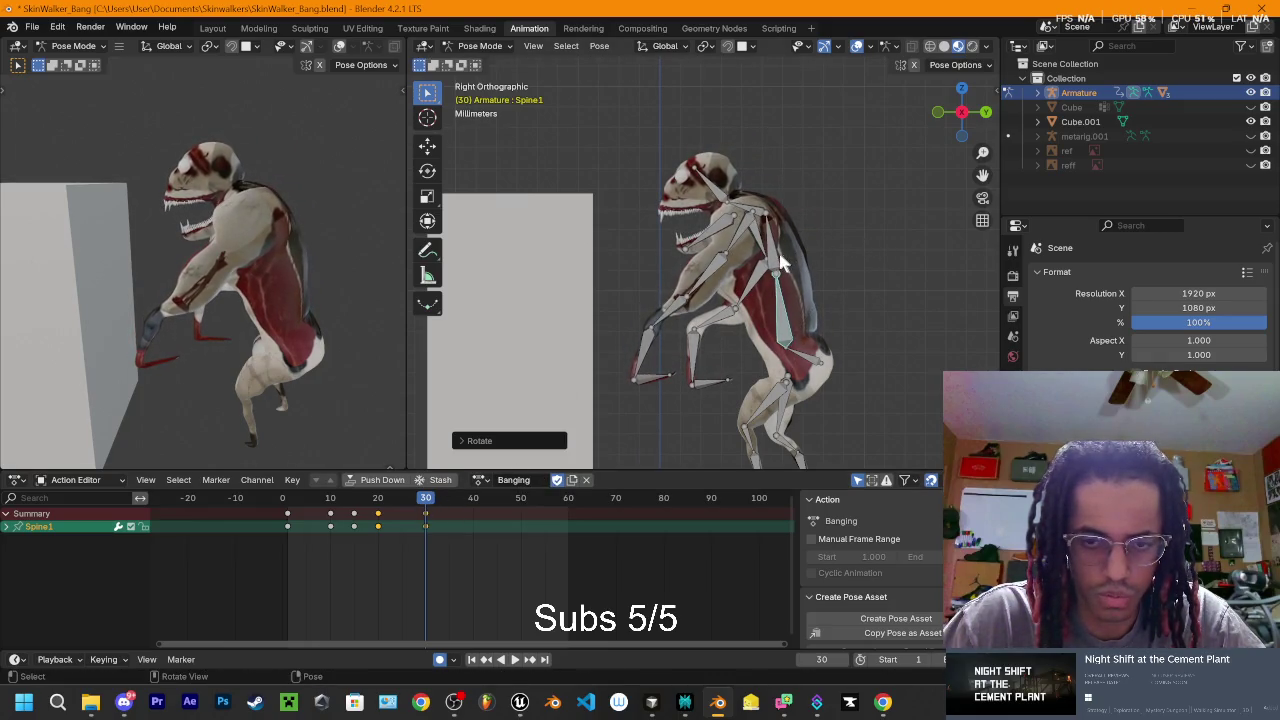
# - Lean Spine2 forward, key the pose at frame 30, and scrub to preview around frame 35
pyautogui.click(776, 265)
pyautogui.press('r')
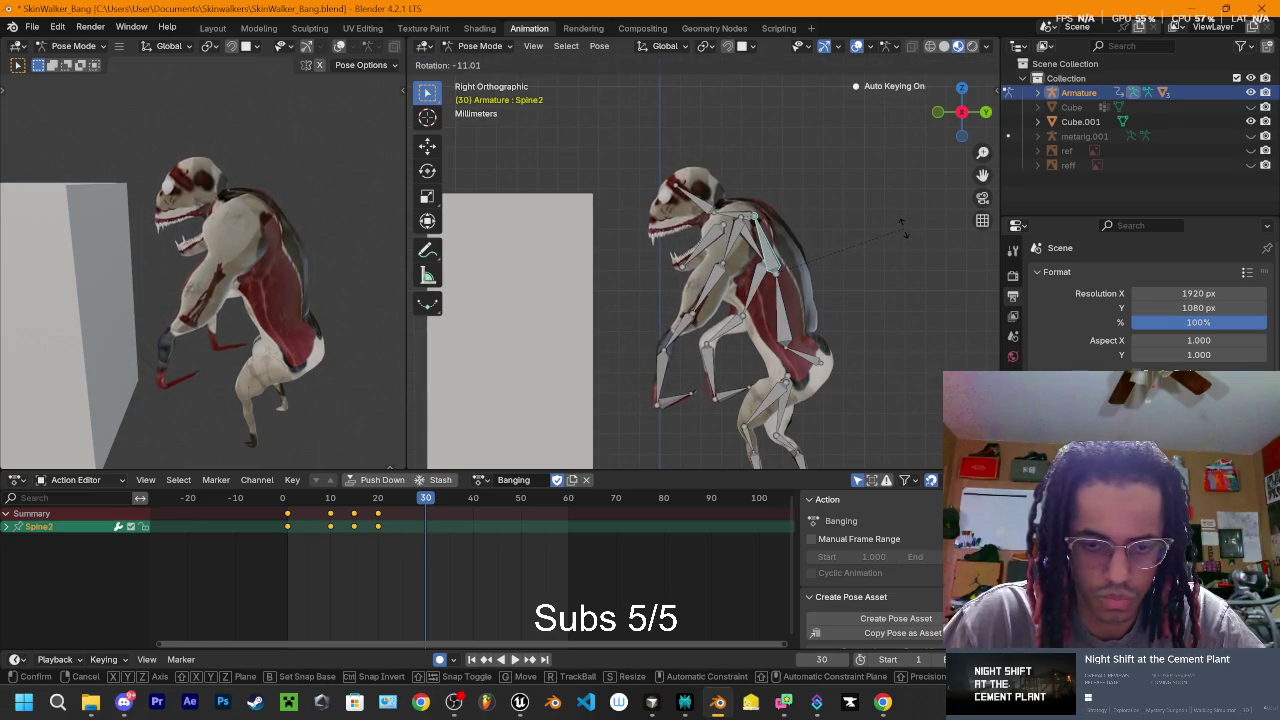
pyautogui.click(700, 360)
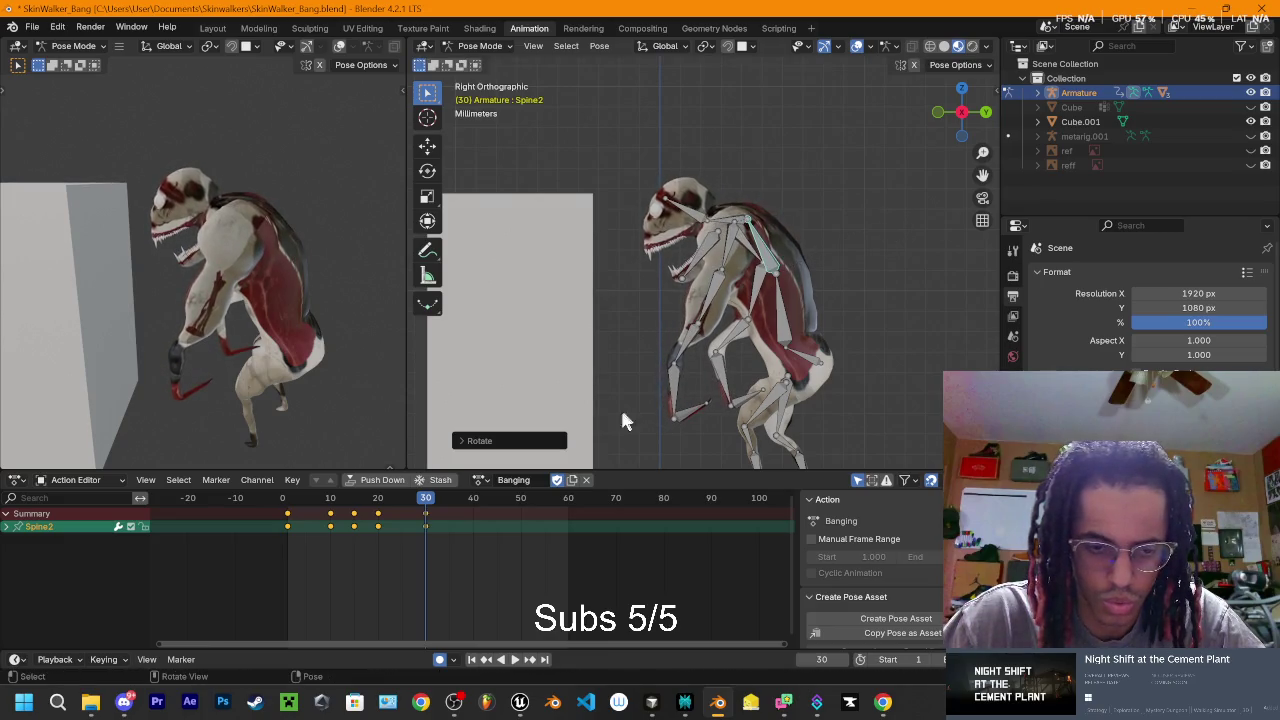
pyautogui.press('i')
pyautogui.moveTo(425, 503)
pyautogui.mouseDown()
pyautogui.moveTo(371, 503)
pyautogui.moveTo(478, 503)
pyautogui.mouseUp()
pyautogui.moveTo(385, 503)
pyautogui.mouseDown()
pyautogui.moveTo(305, 510)
pyautogui.moveTo(425, 503)
pyautogui.mouseUp()
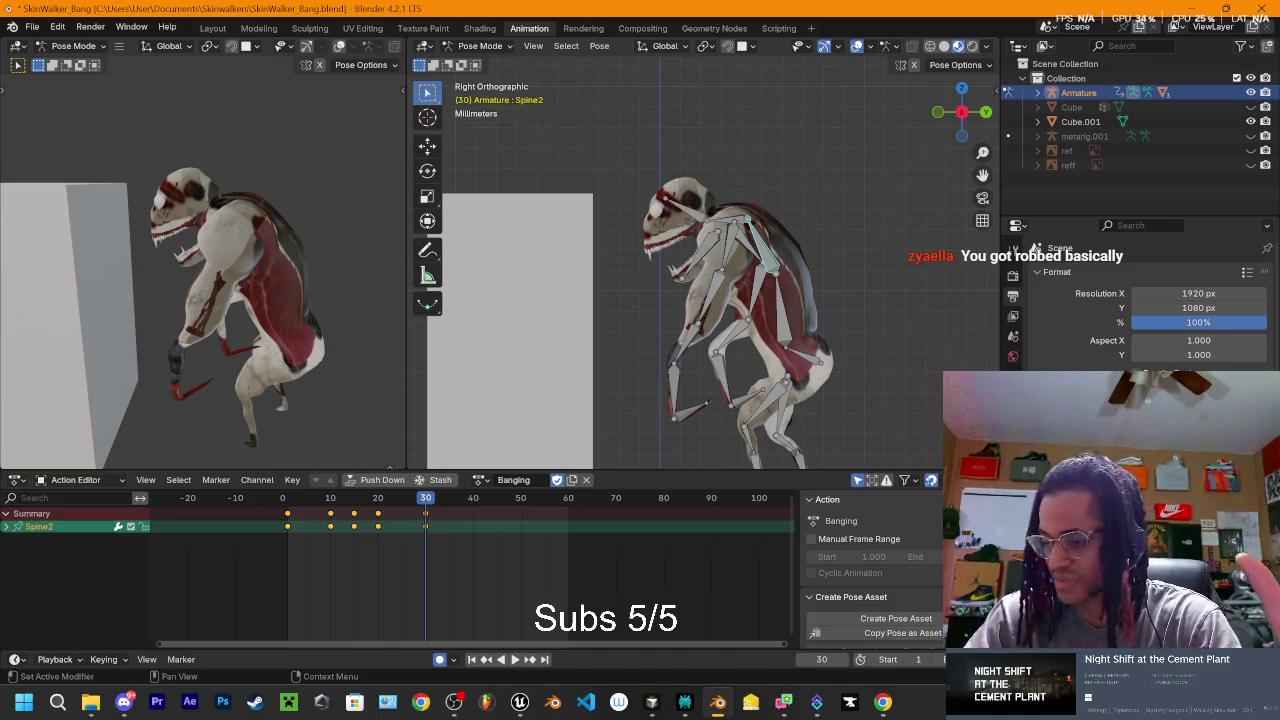
pyautogui.hotkey('alt', 'Tab')
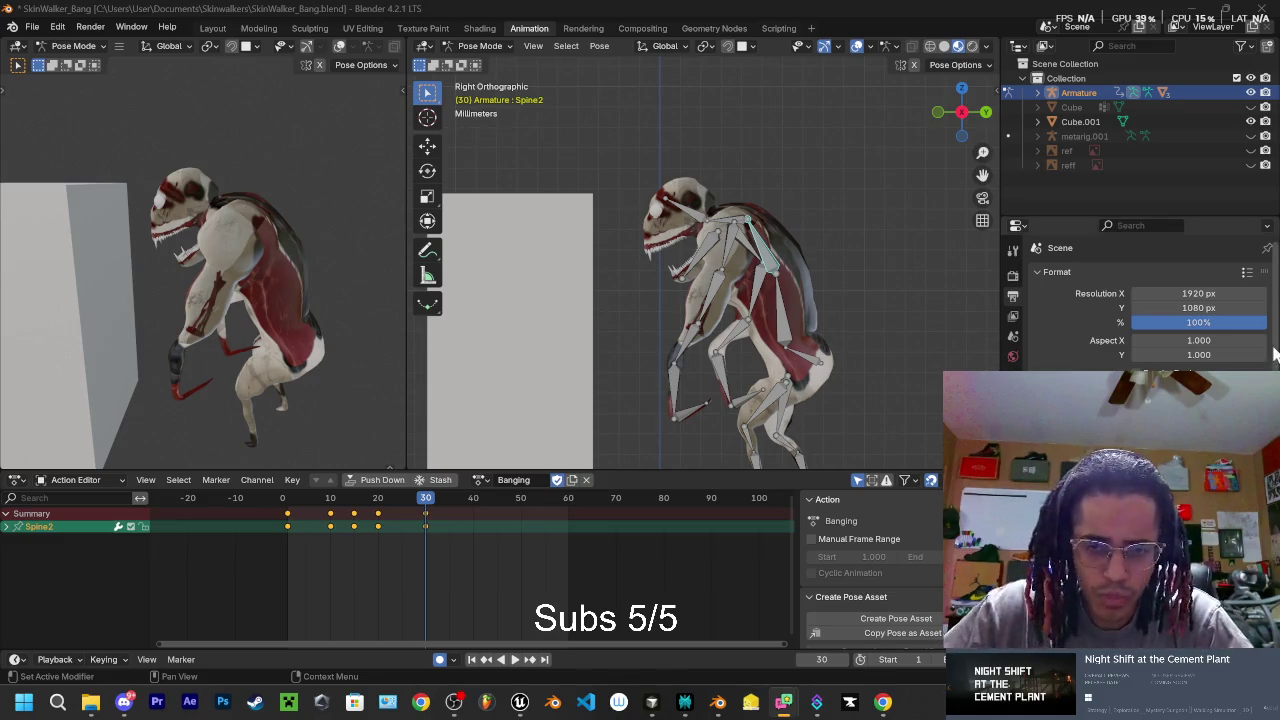
pyautogui.press('Up')
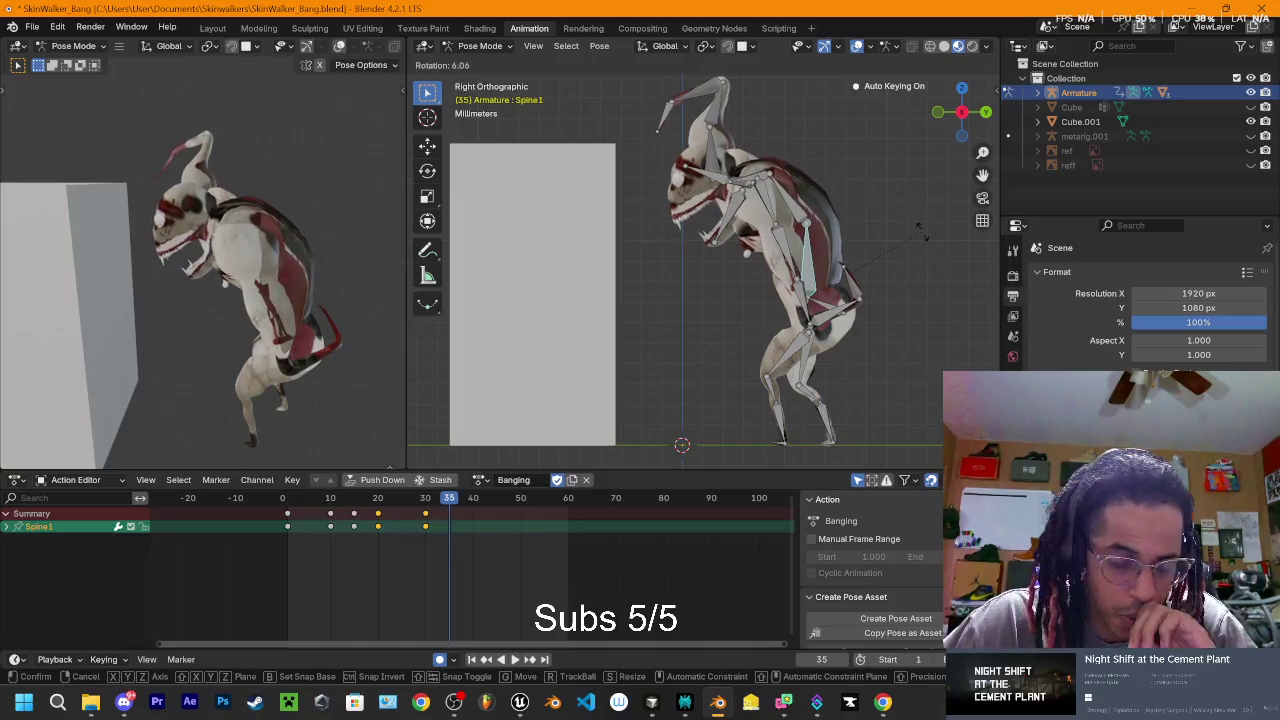
# - Rotate Spine1 back to rear up at frame 35 and play to review
pyautogui.press('r')
pyautogui.click(910, 236)
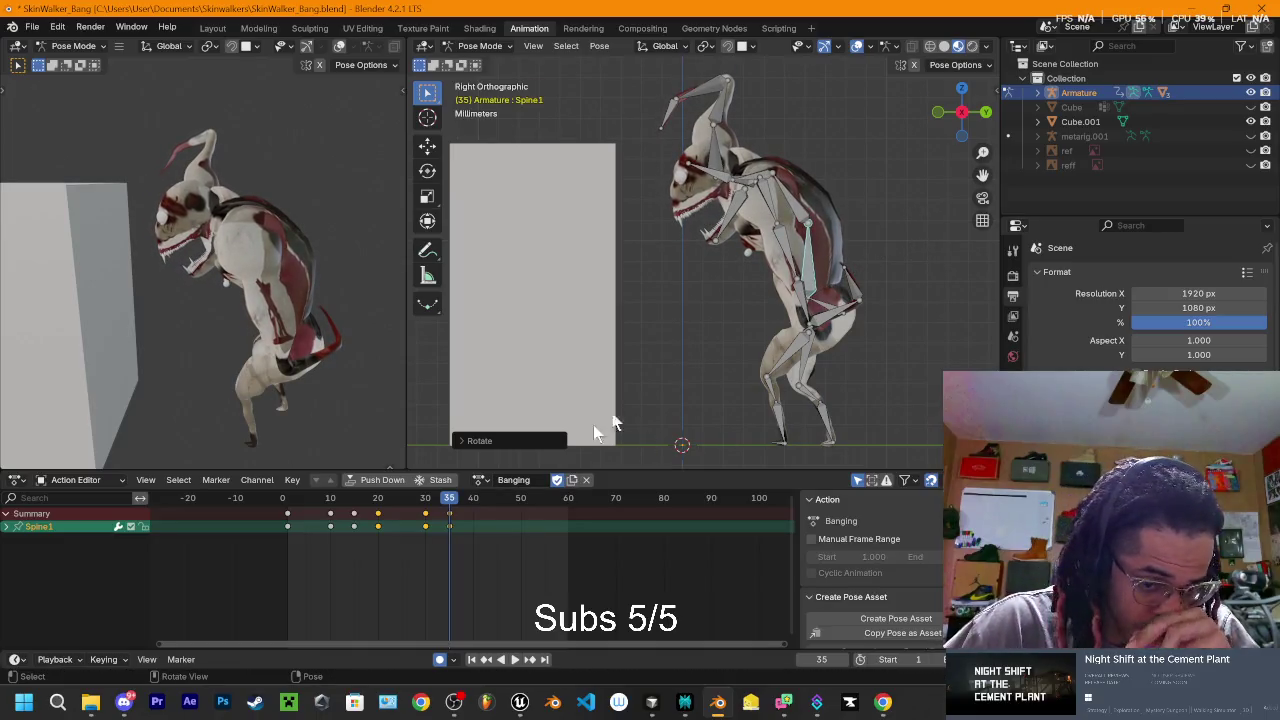
pyautogui.press('space')
pyautogui.press('space')
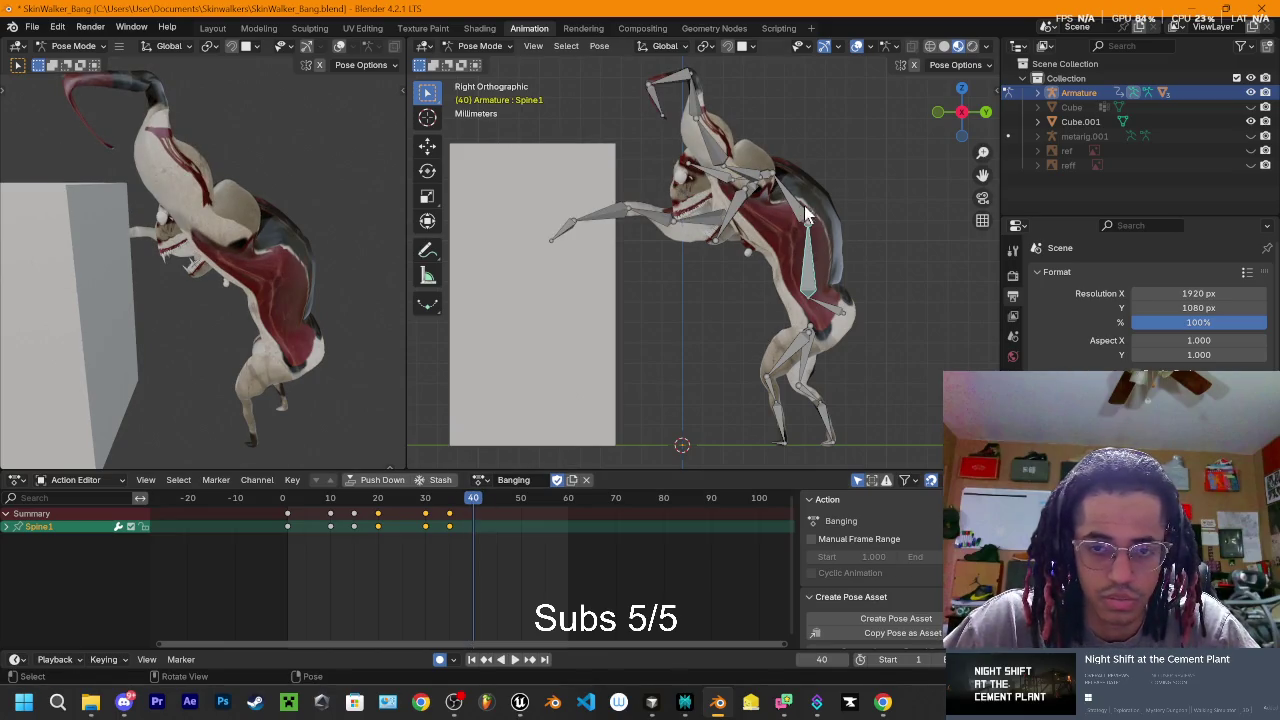
# - Try a Spine2 key at frame 40, review it, undo it, and reselect Spine1
pyautogui.press('r')
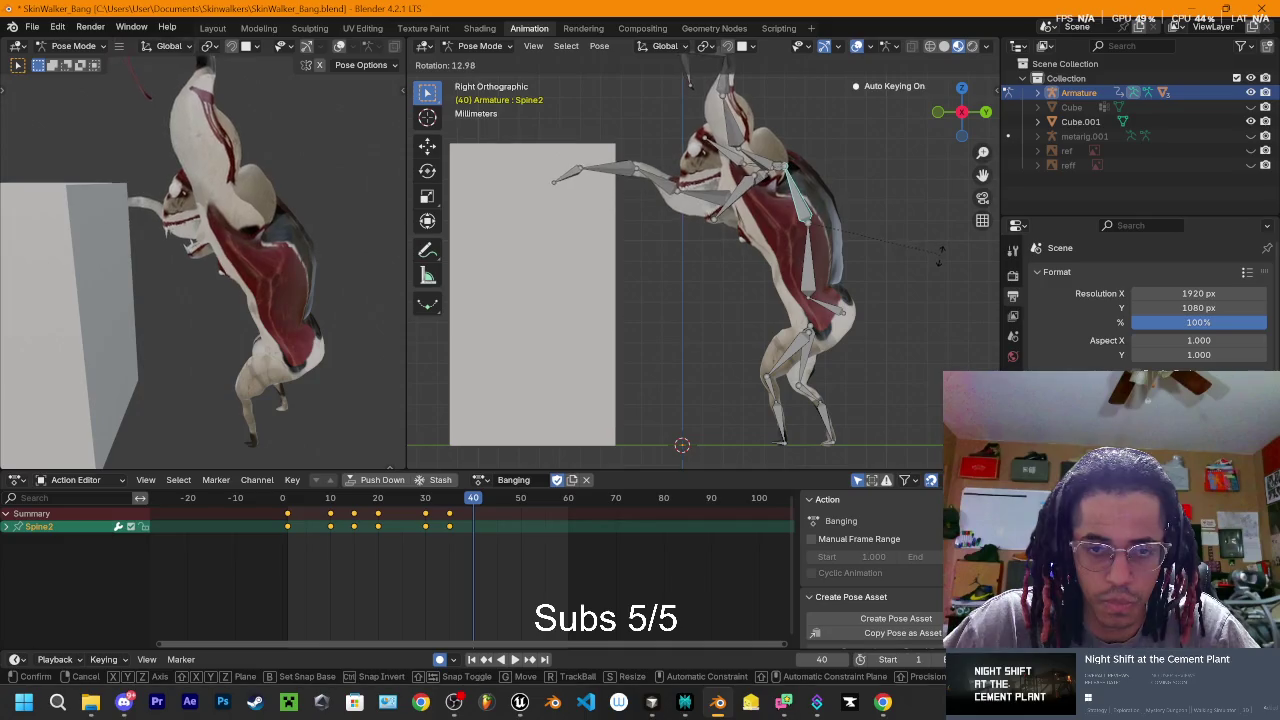
pyautogui.click(940, 268)
pyautogui.moveTo(471, 503)
pyautogui.mouseDown()
pyautogui.moveTo(400, 520)
pyautogui.moveTo(451, 528)
pyautogui.moveTo(400, 521)
pyautogui.moveTo(400, 537)
pyautogui.moveTo(372, 520)
pyautogui.moveTo(449, 523)
pyautogui.moveTo(463, 531)
pyautogui.moveTo(389, 517)
pyautogui.moveTo(473, 546)
pyautogui.moveTo(471, 510)
pyautogui.moveTo(434, 515)
pyautogui.moveTo(452, 519)
pyautogui.mouseUp()
pyautogui.press('space')
pyautogui.hotkey('ctrl', 'z')
pyautogui.click(408, 508)
# - Preview the middle frames, then rotate and key Spine1 at frame 40
pyautogui.click(810, 221)
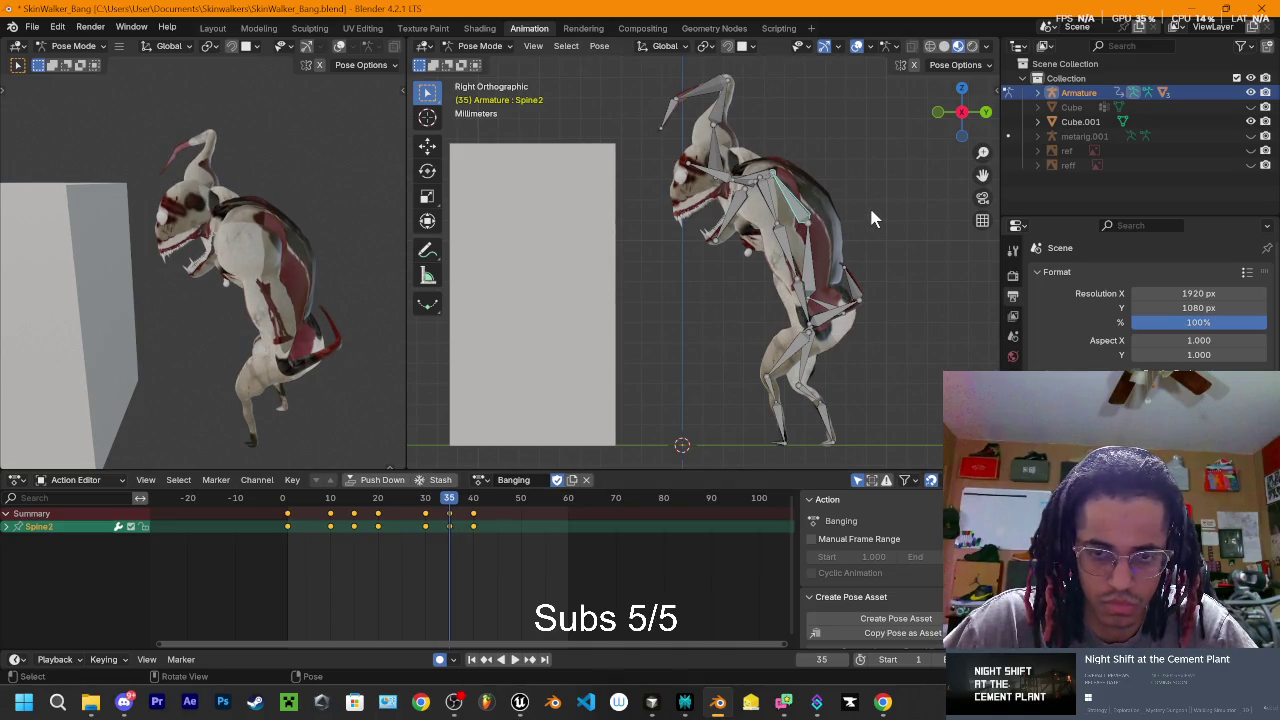
pyautogui.moveTo(450, 505)
pyautogui.mouseDown()
pyautogui.moveTo(408, 500)
pyautogui.moveTo(474, 512)
pyautogui.mouseUp()
pyautogui.click(808, 284)
pyautogui.press('r')
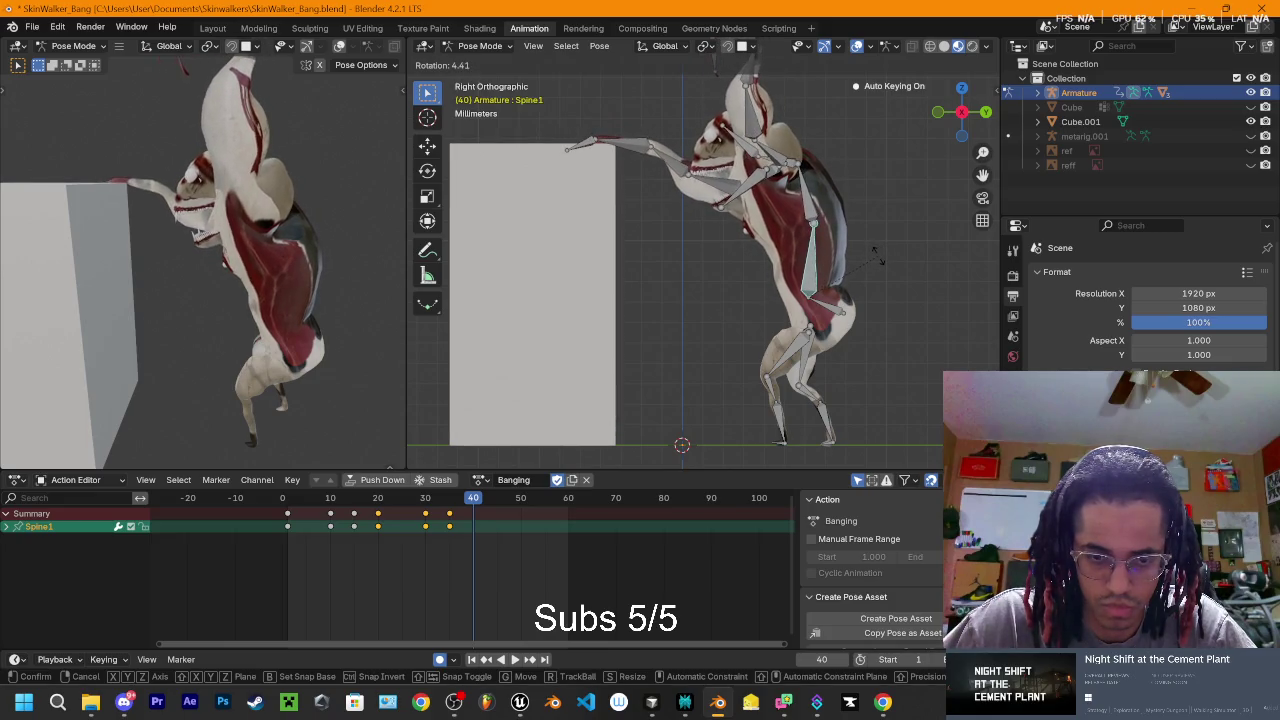
pyautogui.click(876, 258)
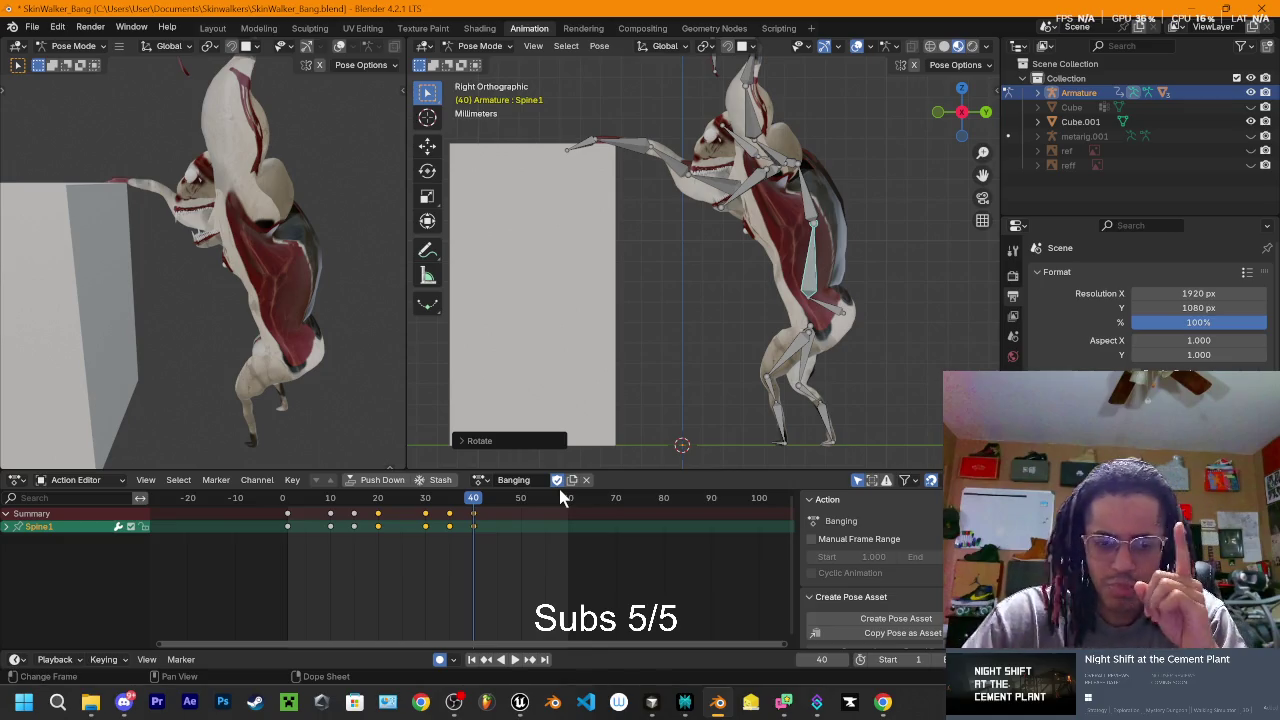
# - Play and scrub between frames 26 and 37 to review the frame 40 key
pyautogui.click(455, 500)
pyautogui.press('space')
pyautogui.moveTo(455, 505)
pyautogui.mouseDown()
pyautogui.moveTo(410, 512)
pyautogui.moveTo(449, 520)
pyautogui.moveTo(435, 527)
pyautogui.moveTo(394, 527)
pyautogui.moveTo(471, 533)
pyautogui.moveTo(449, 510)
pyautogui.mouseUp()
pyautogui.press('space')
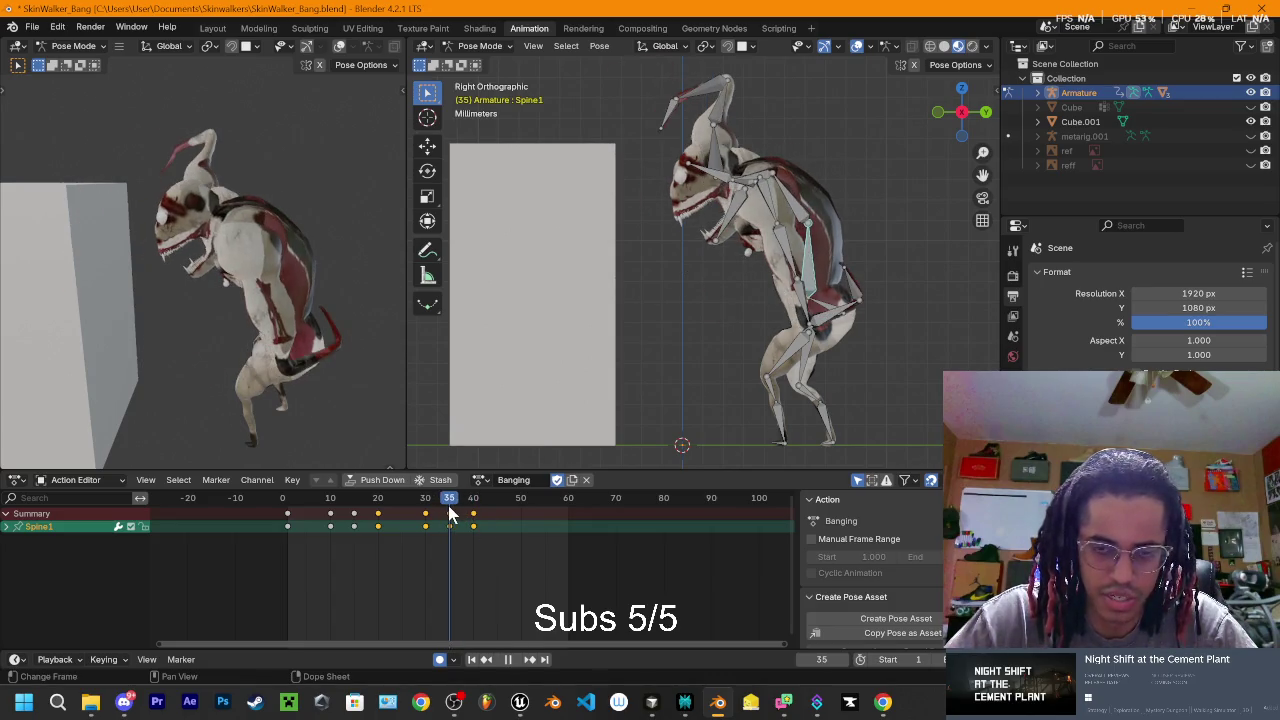
pyautogui.press(']')
pyautogui.press('Escape')
# - Undo the frame 40 key and review frames 27–39
pyautogui.hotkey('ctrl', 'z')
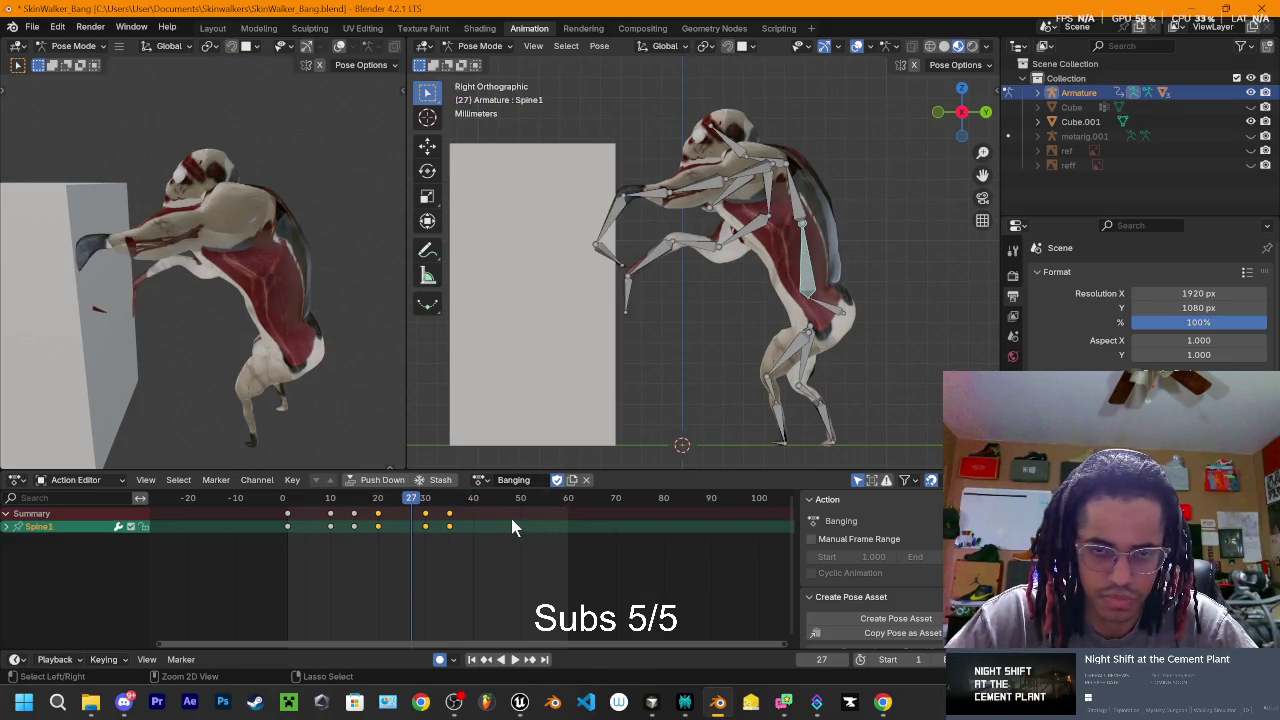
pyautogui.hotkey('ctrl', 'shift', 'z')
pyautogui.hotkey('ctrl', 'z')
pyautogui.press('space')
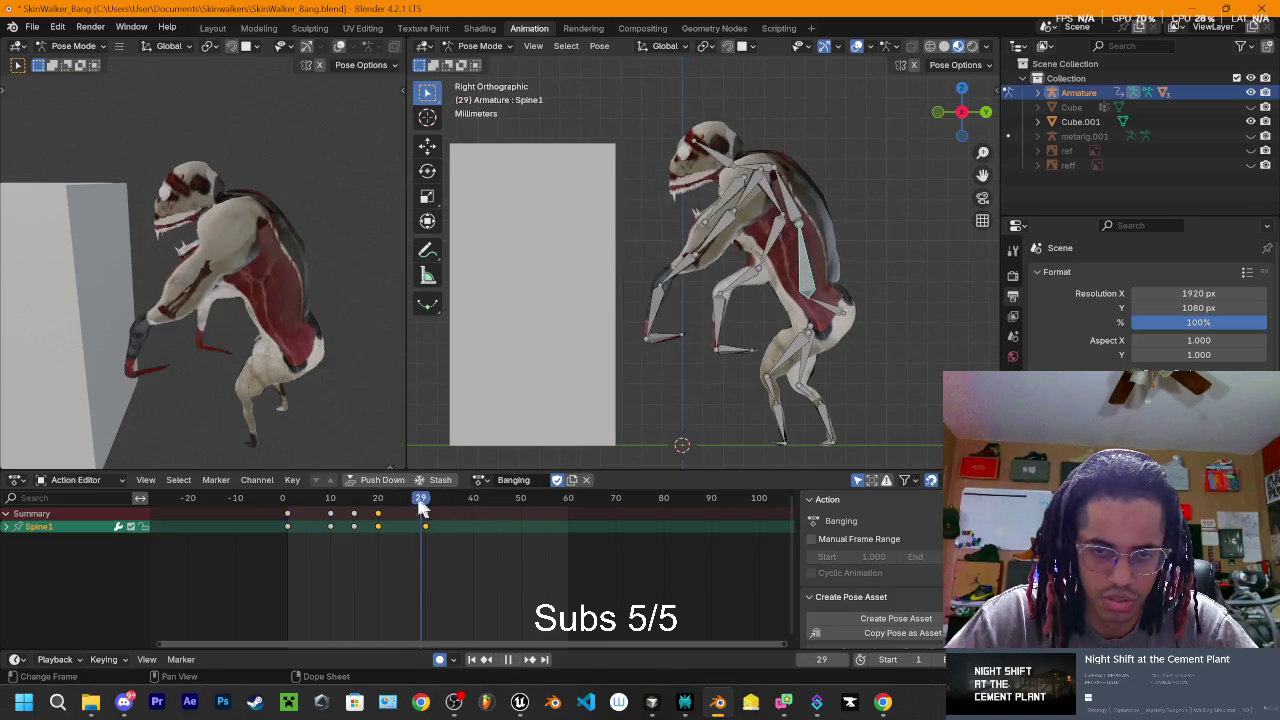
pyautogui.moveTo(385, 510)
pyautogui.mouseDown()
pyautogui.moveTo(452, 525)
pyautogui.moveTo(428, 528)
pyautogui.mouseUp()
pyautogui.press('space')
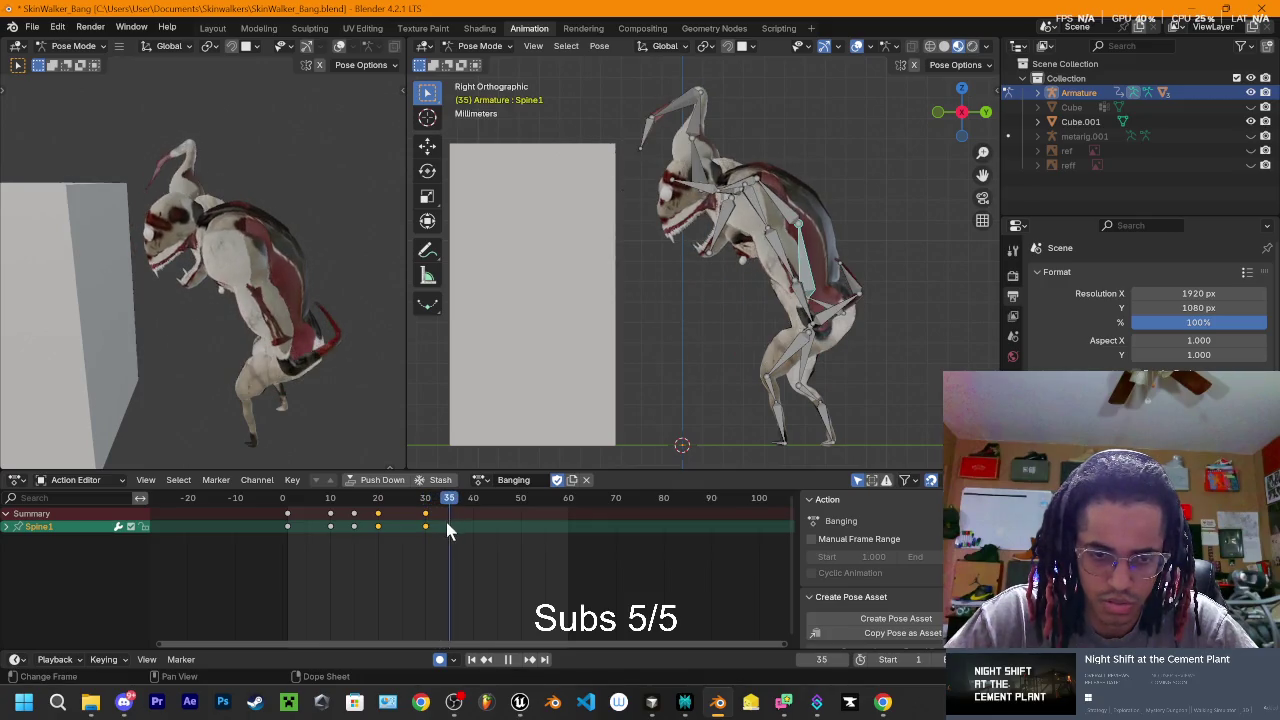
# - Play back the motion starting from frames 32 and 35 to confirm the result
pyautogui.moveTo(446, 522); pyautogui.dragTo(433, 517)
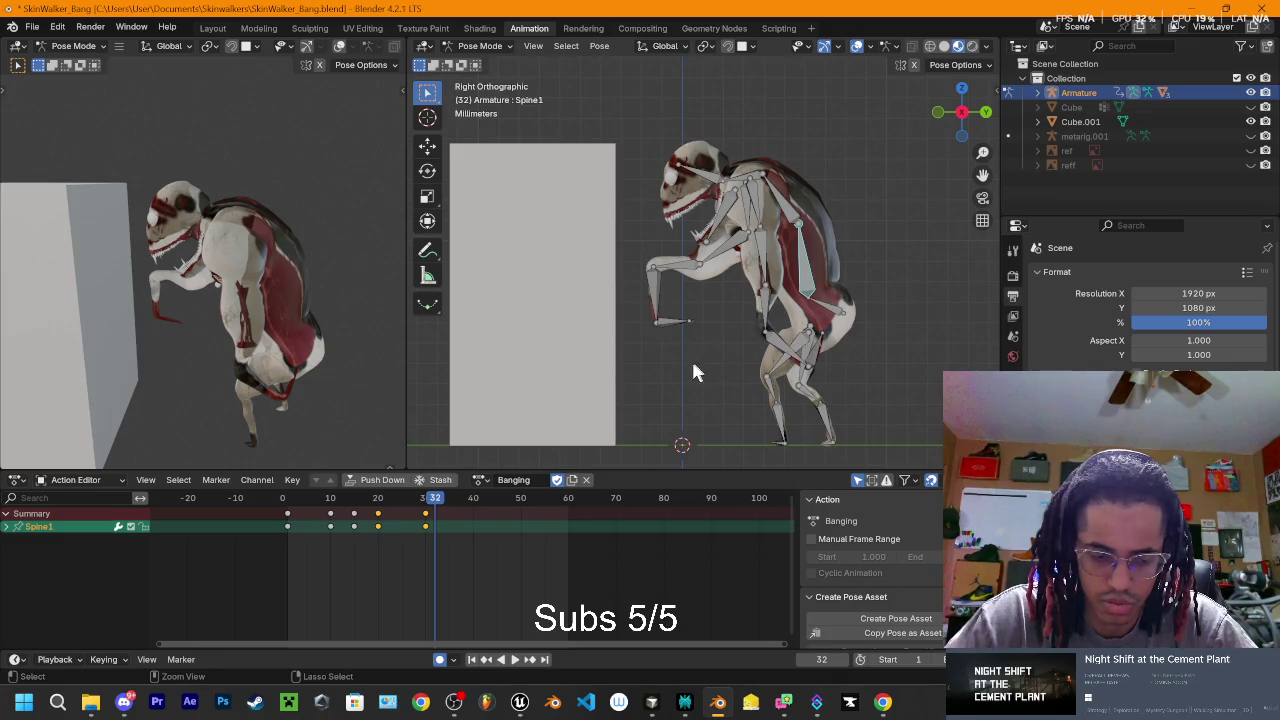
pyautogui.click(450, 512)
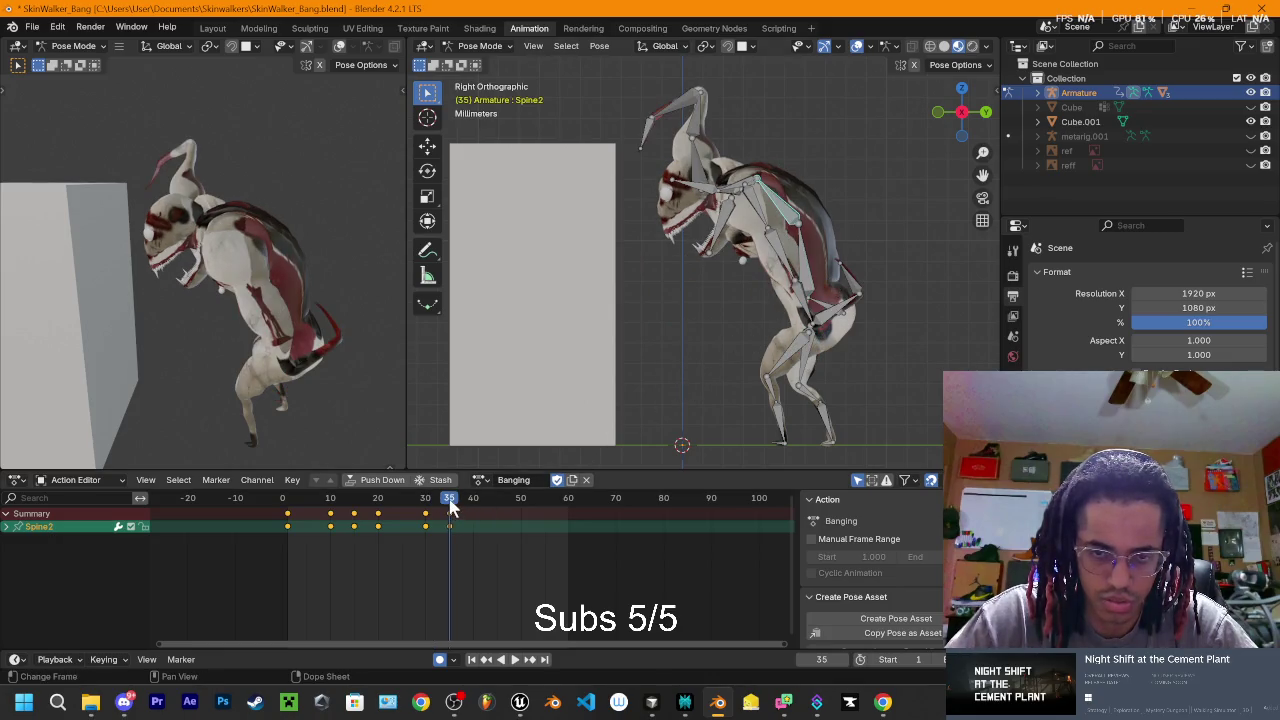
pyautogui.press('space')
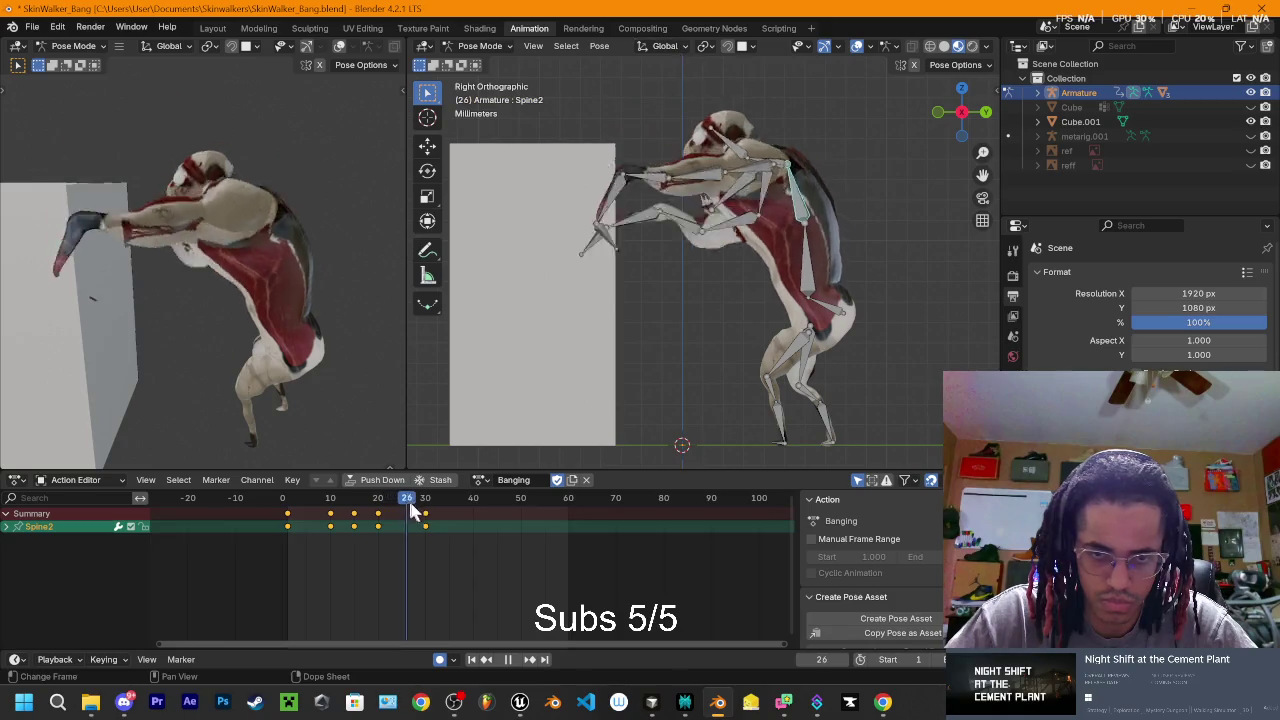
pyautogui.press('space')
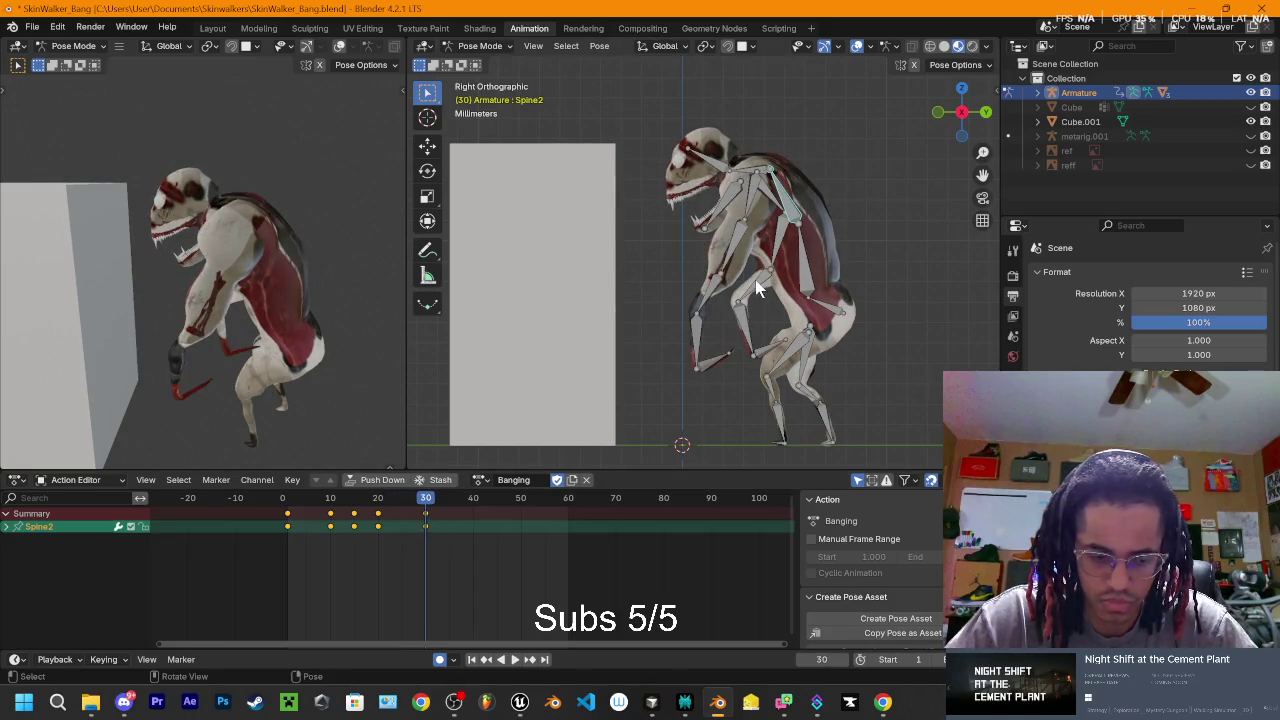
# - Lean the creature forward by rotating Spine2 and Spine1, then play back to check the motion
pyautogui.press('r')
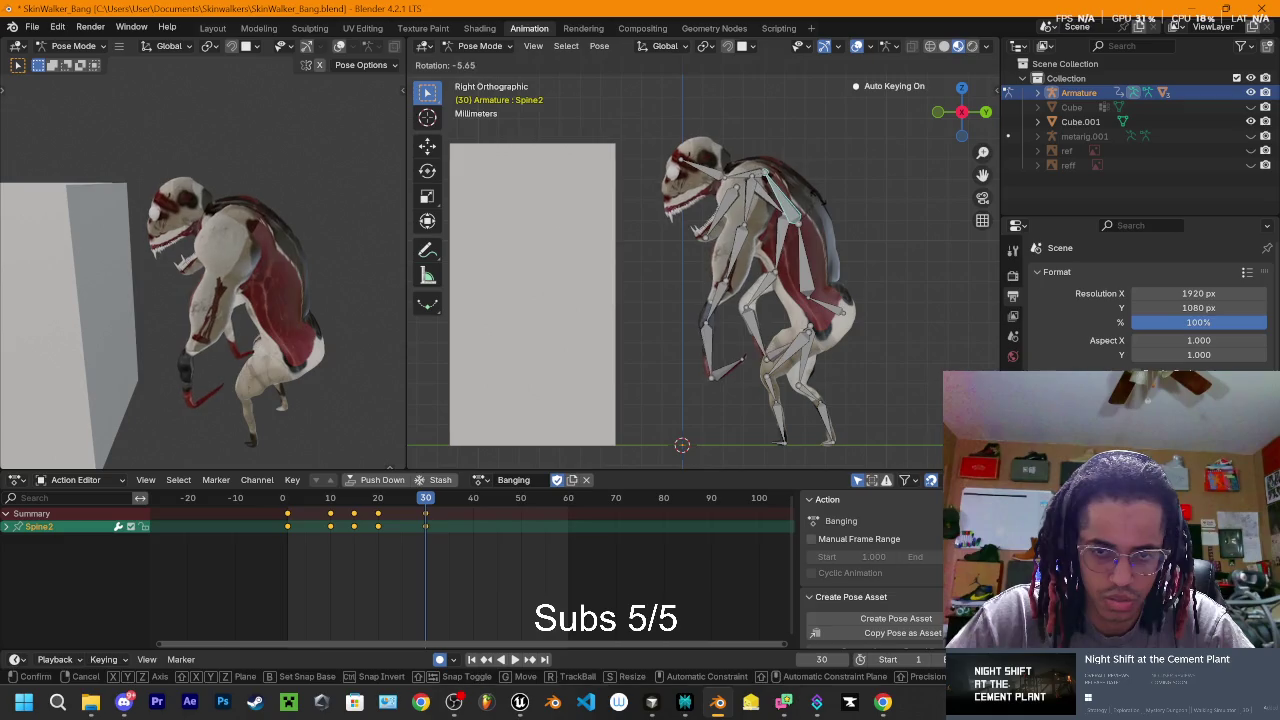
pyautogui.click(817, 197)
pyautogui.click(803, 268)
pyautogui.press('r')
pyautogui.click(655, 412)
pyautogui.press('space')
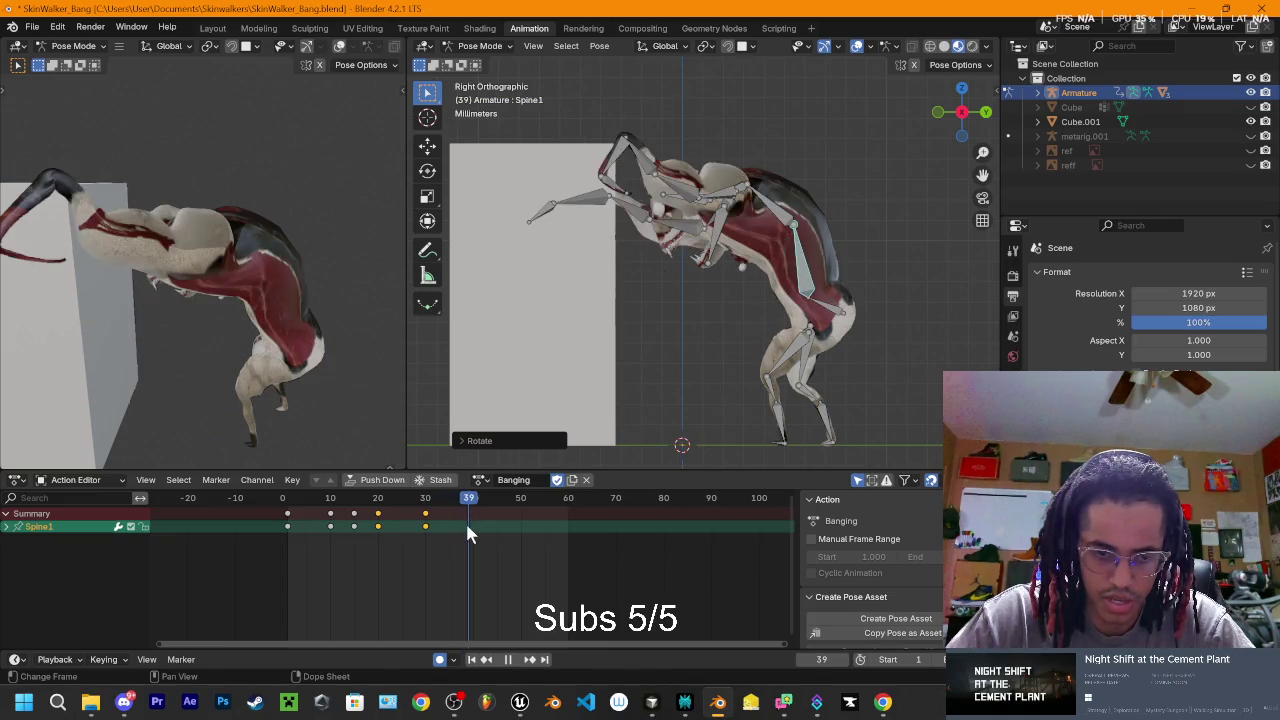
pyautogui.moveTo(450, 530)
pyautogui.mouseDown()
pyautogui.moveTo(470, 530)
pyautogui.moveTo(450, 523)
pyautogui.mouseUp()
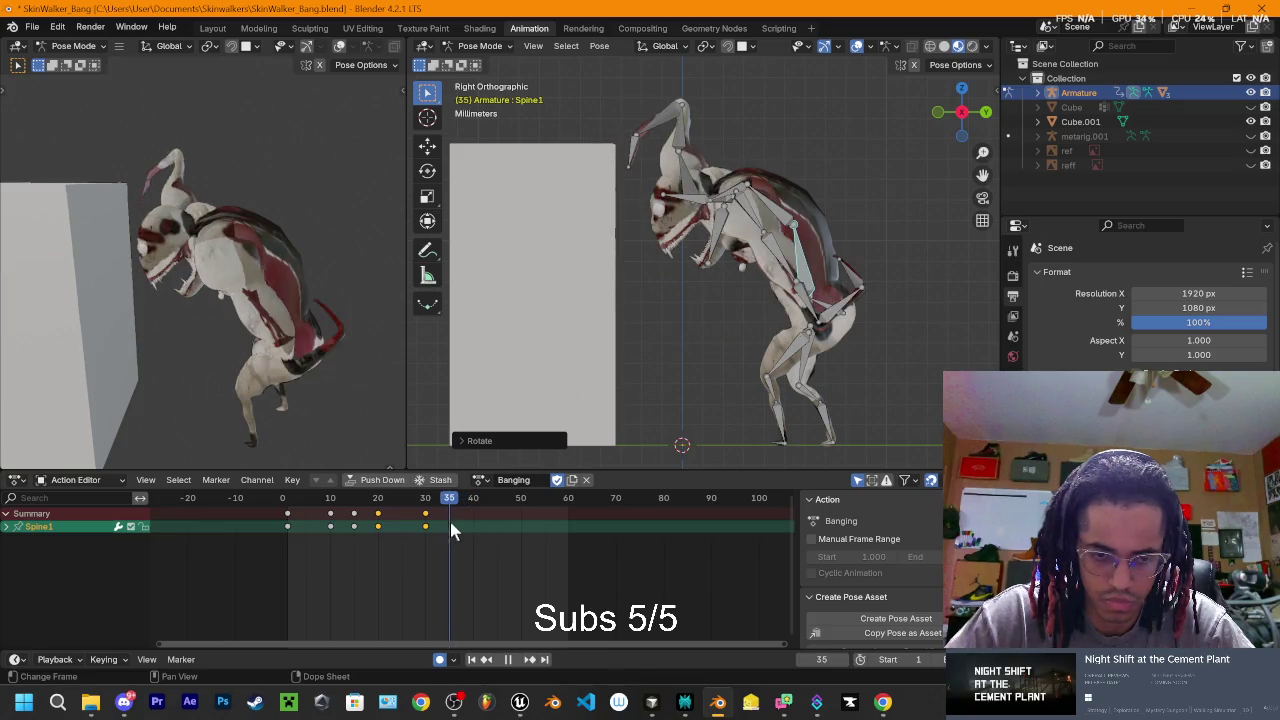
pyautogui.press('space')
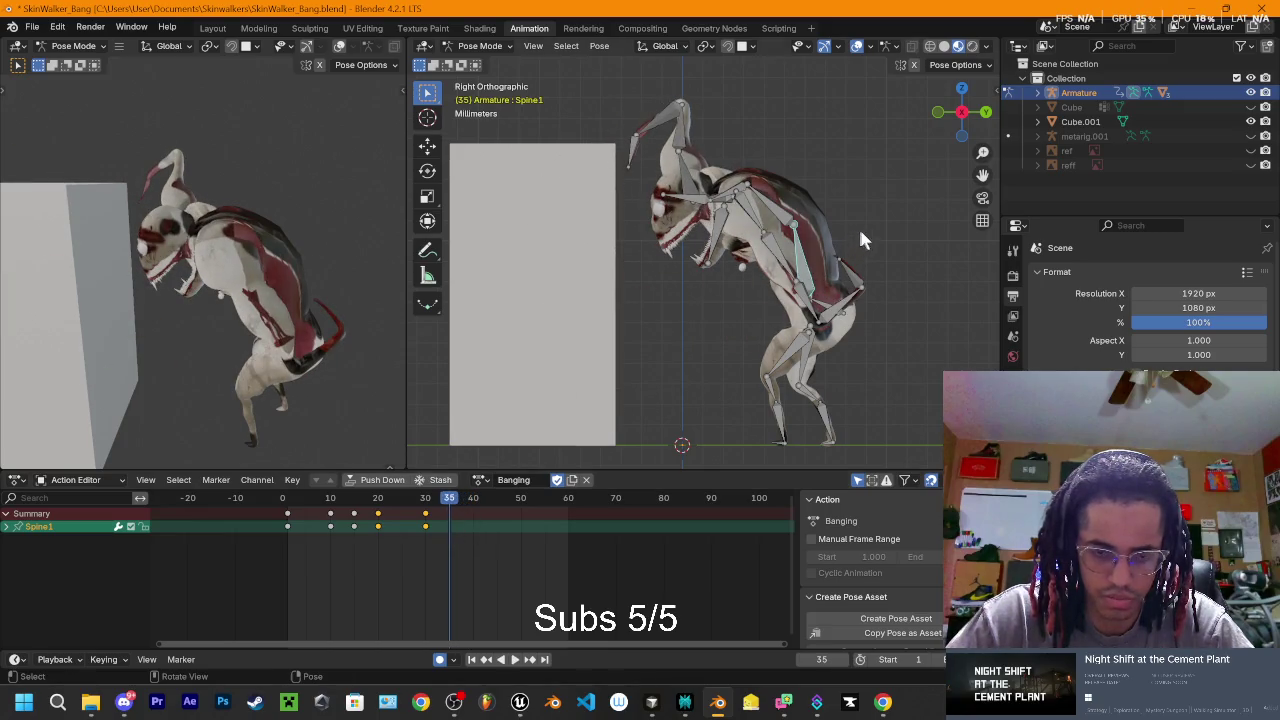
# - Rotate Spine2 to rear the creature upright, keying frame 35, and play it back
pyautogui.press('r')
pyautogui.click(830, 230)
pyautogui.click(800, 220)
pyautogui.press('r')
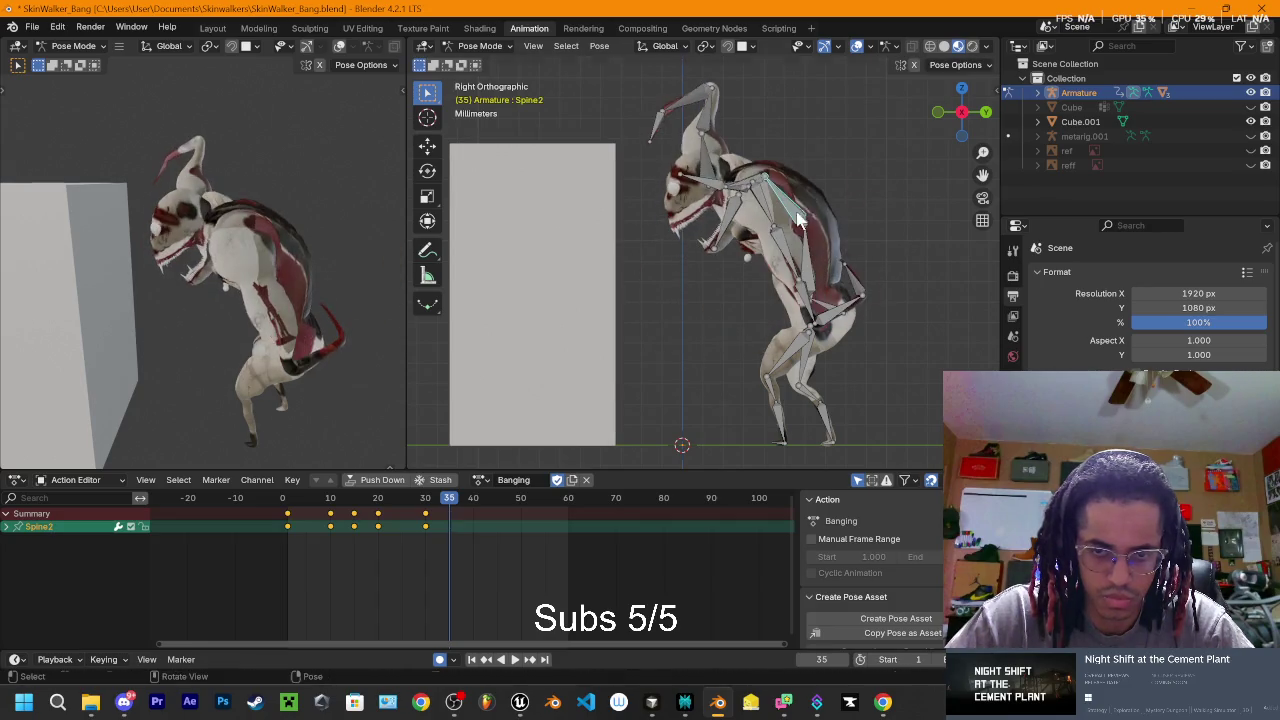
pyautogui.press('r')
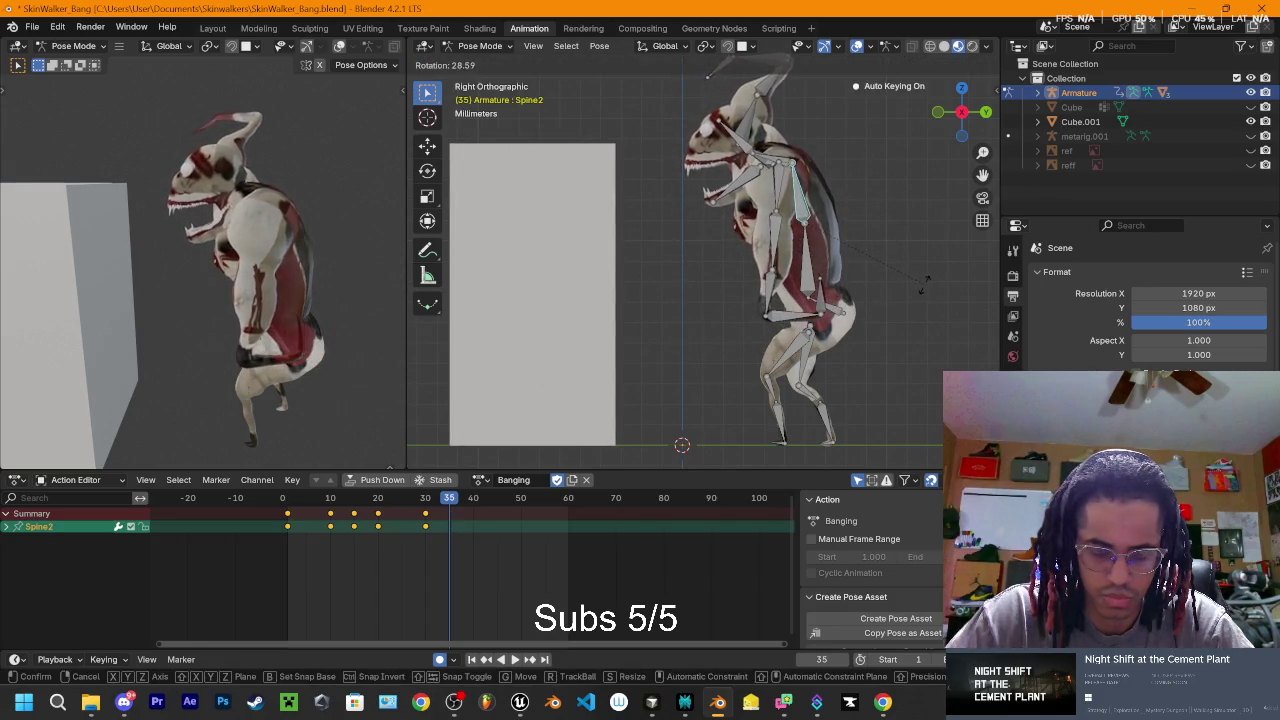
pyautogui.click(923, 299)
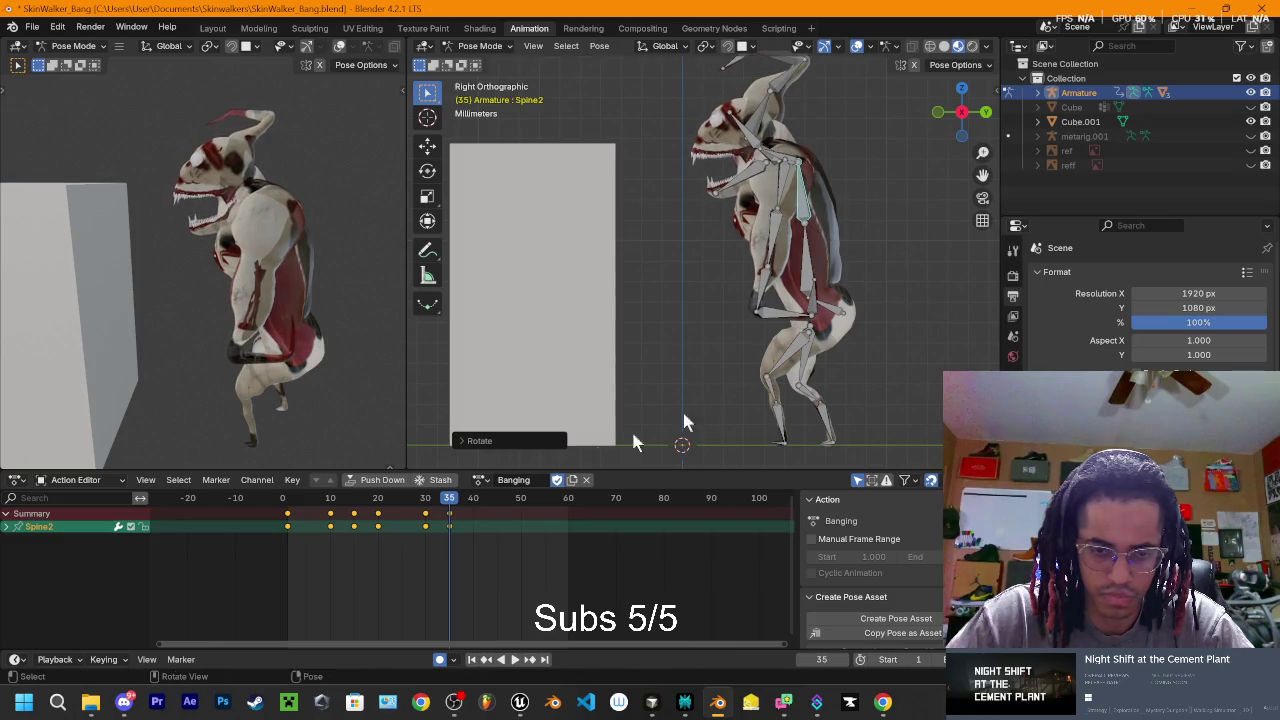
pyautogui.press('space')
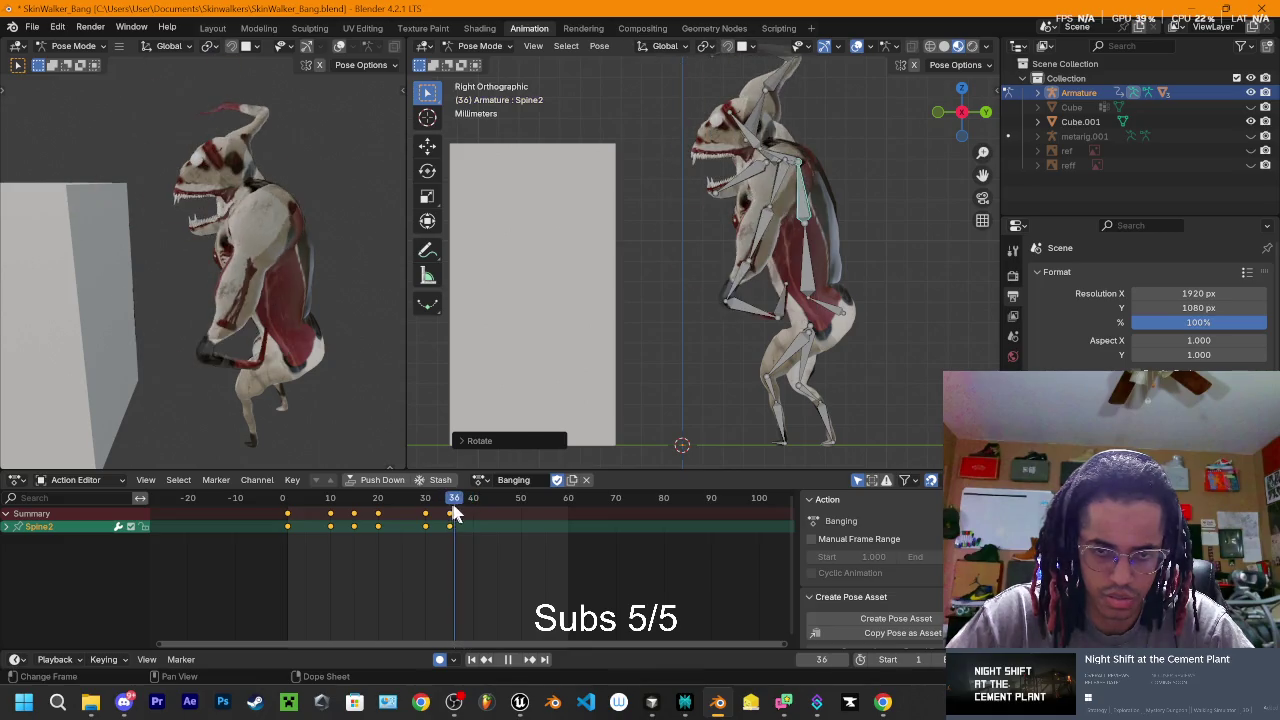
# - At frame 40, rotate Spine2, then rotate Spine1 twice to bend the torso forward, and replay
pyautogui.press('space')
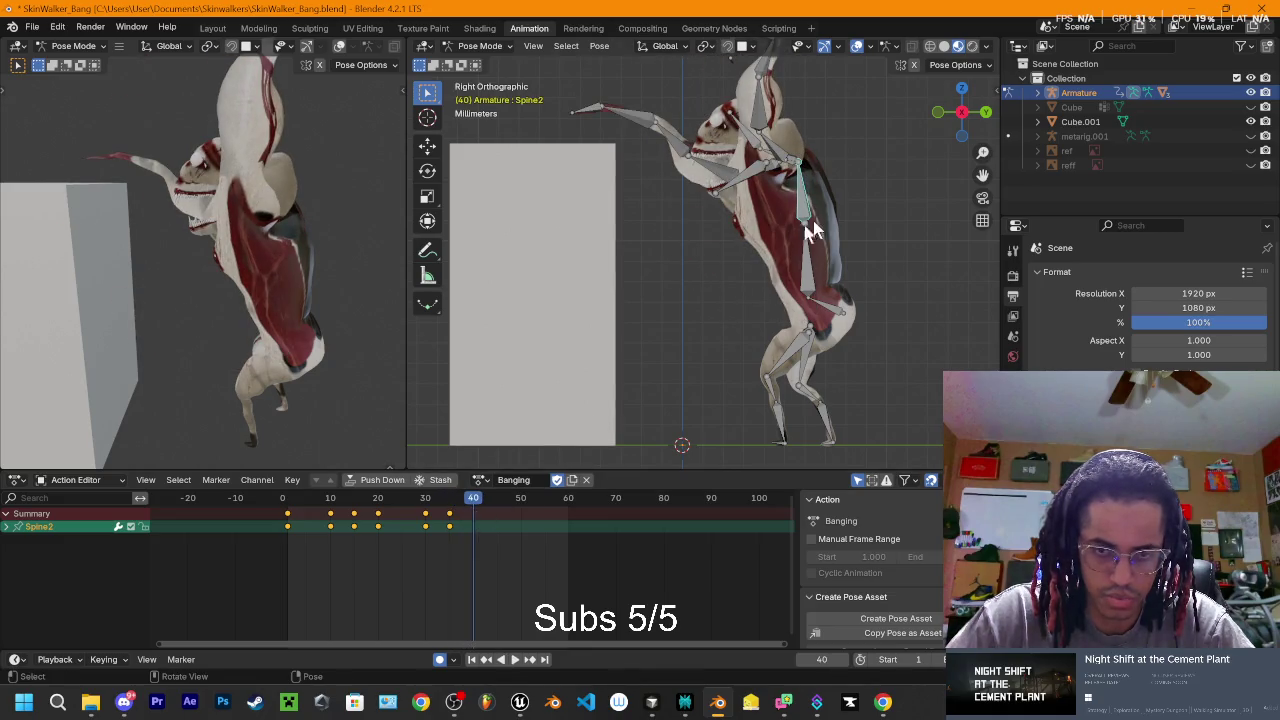
pyautogui.press('r')
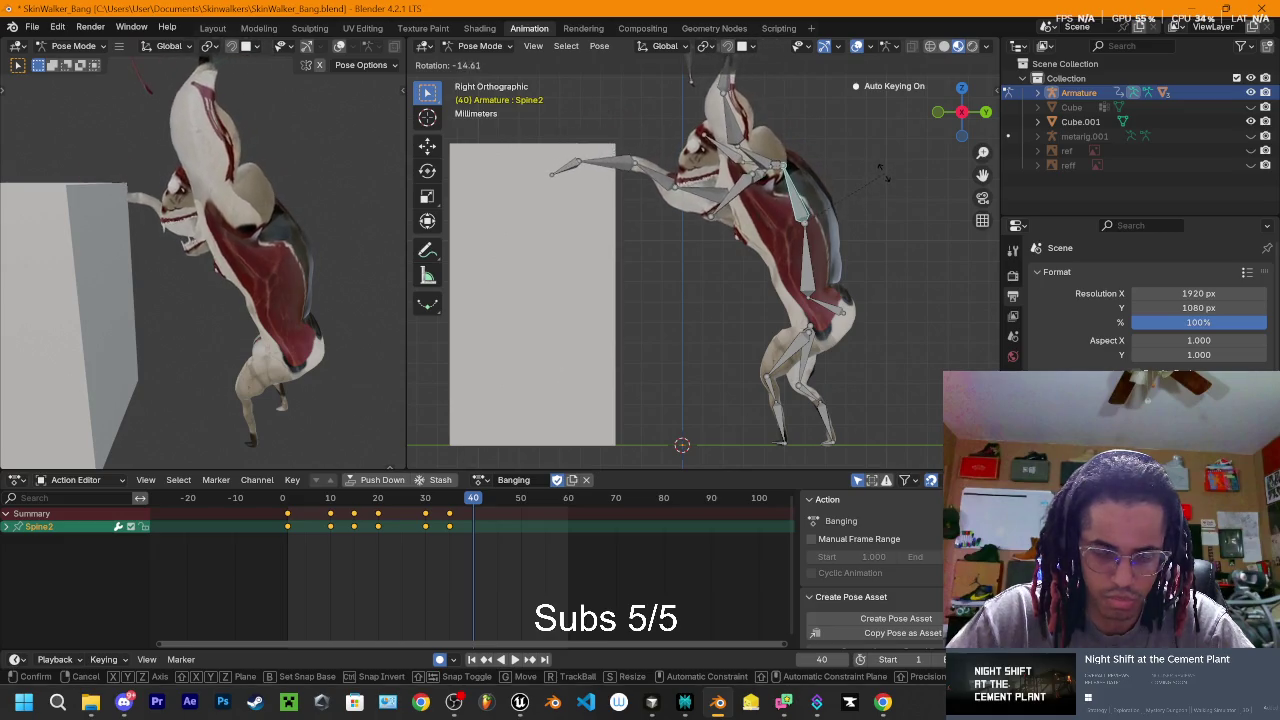
pyautogui.click(882, 170)
pyautogui.click(810, 278)
pyautogui.press('r')
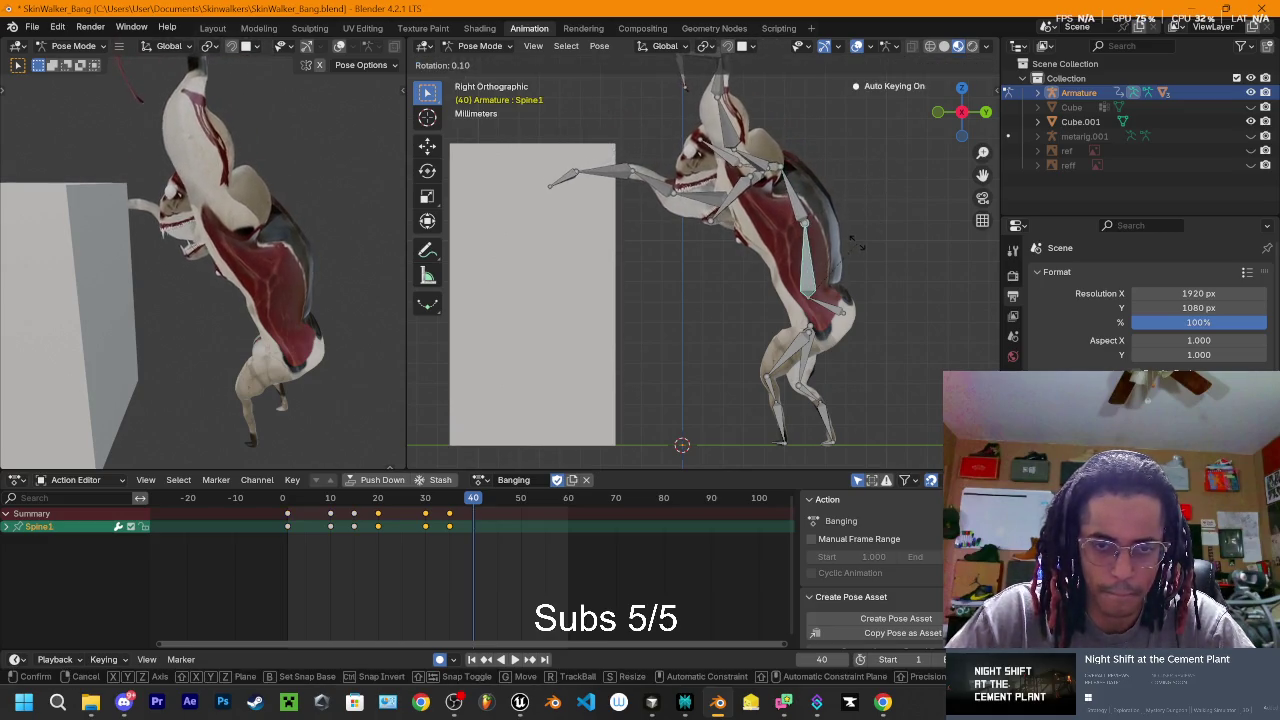
pyautogui.click(841, 230)
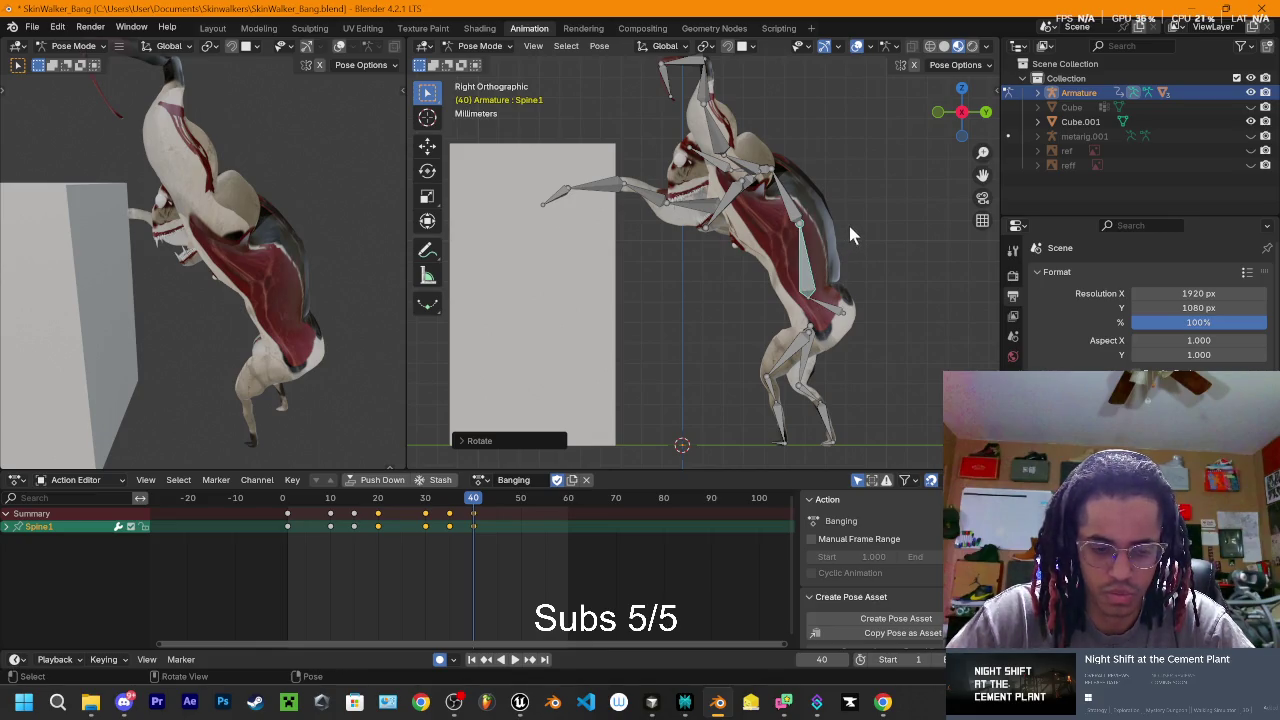
pyautogui.press('r')
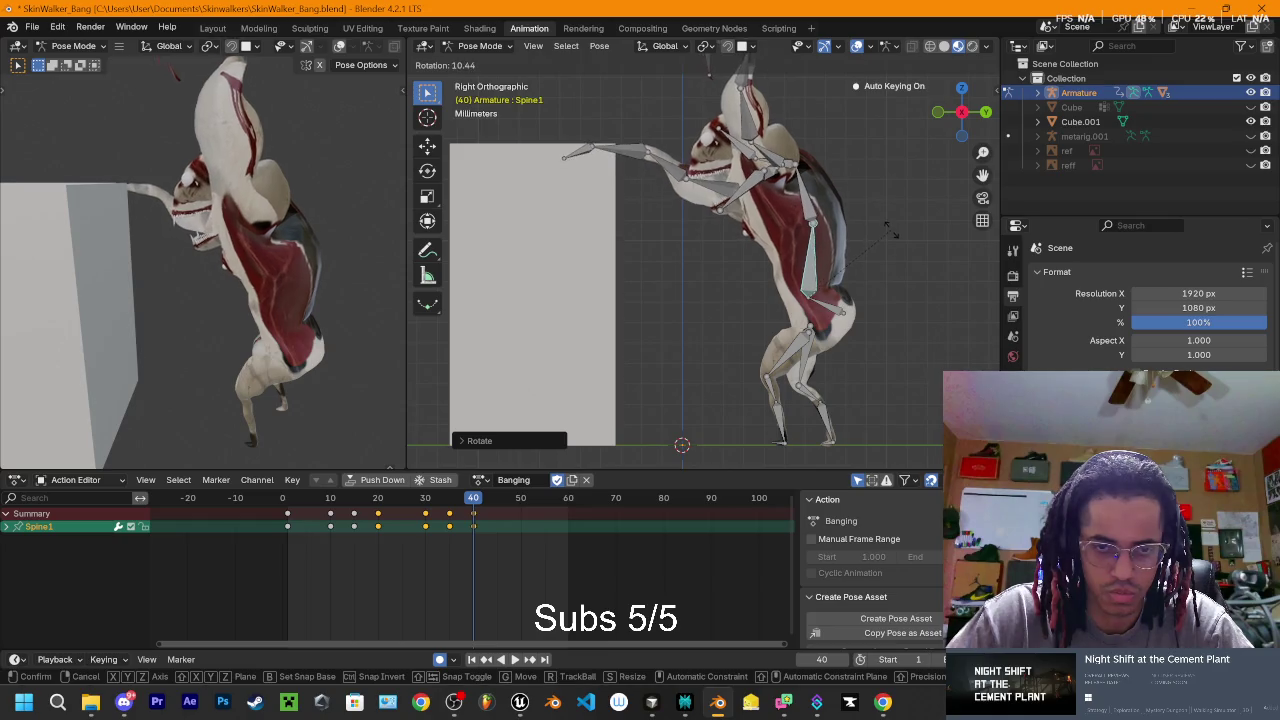
pyautogui.click(880, 228)
pyautogui.press('space')
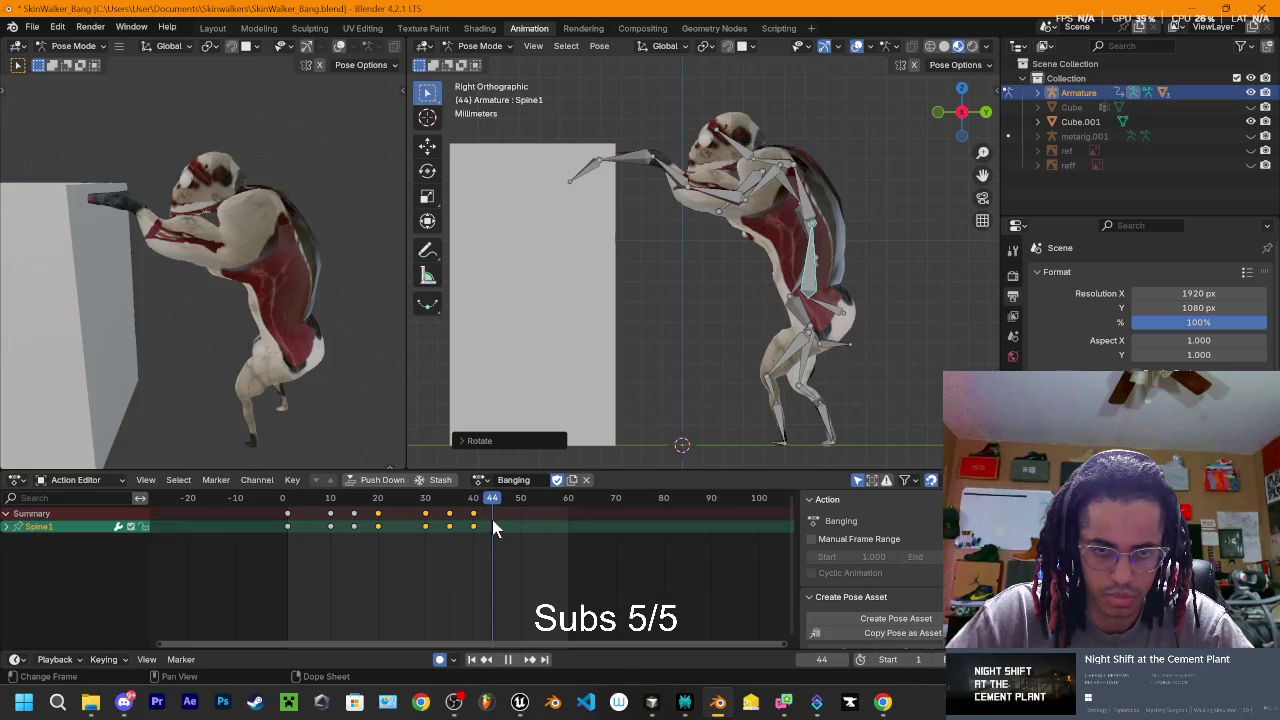
# - At frame 45, rotate Spine2 and Spine1 to keep the creature hunched forward, then preview
pyautogui.moveTo(493, 520); pyautogui.dragTo(470, 520)
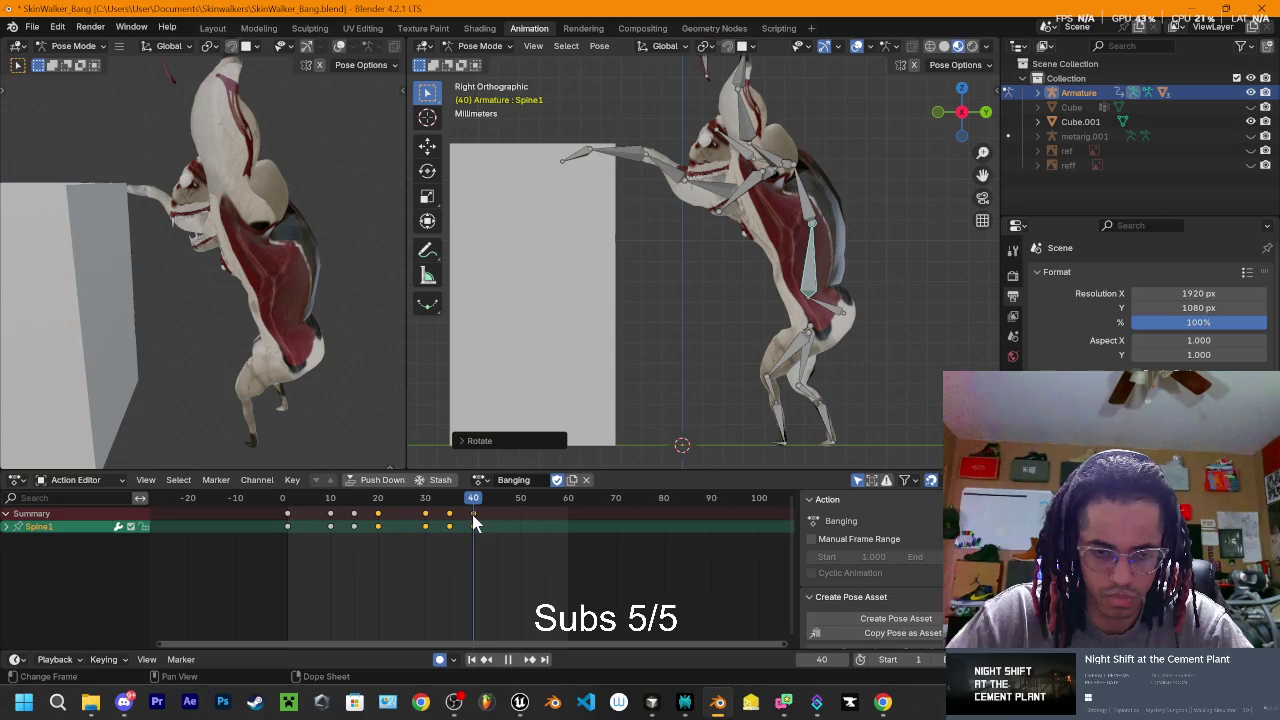
pyautogui.moveTo(473, 522); pyautogui.dragTo(498, 526)
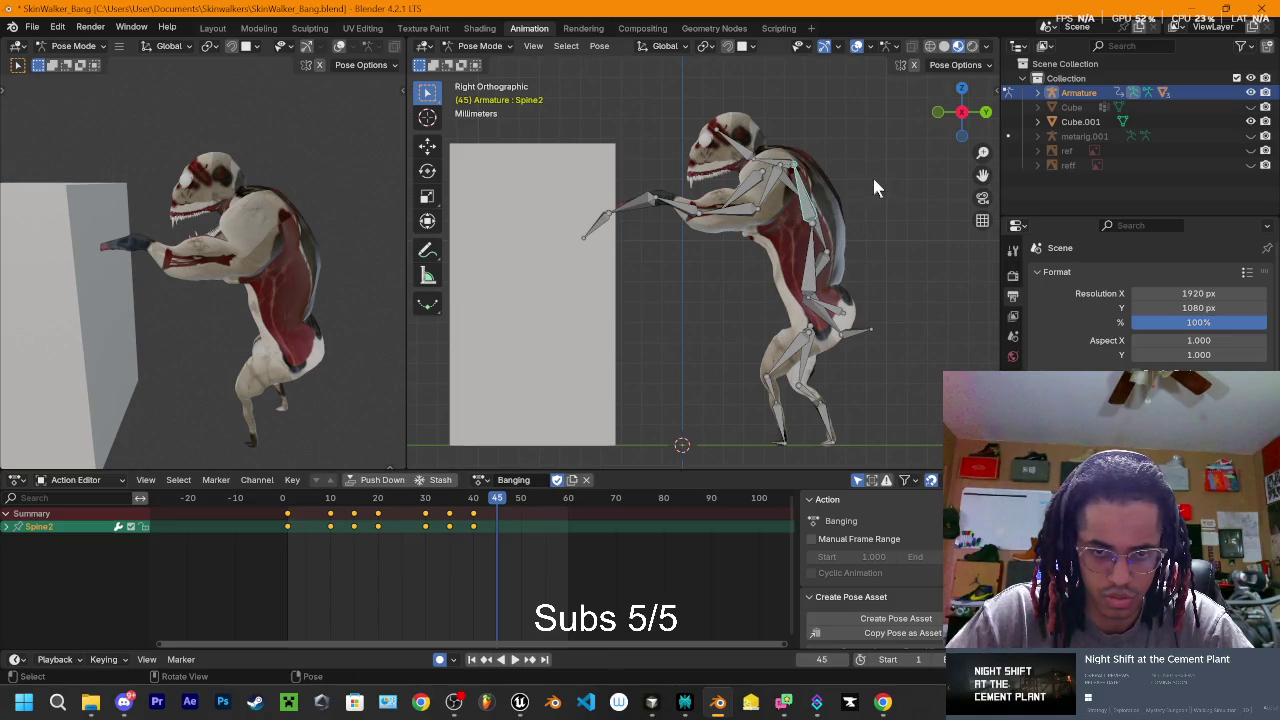
pyautogui.press('r')
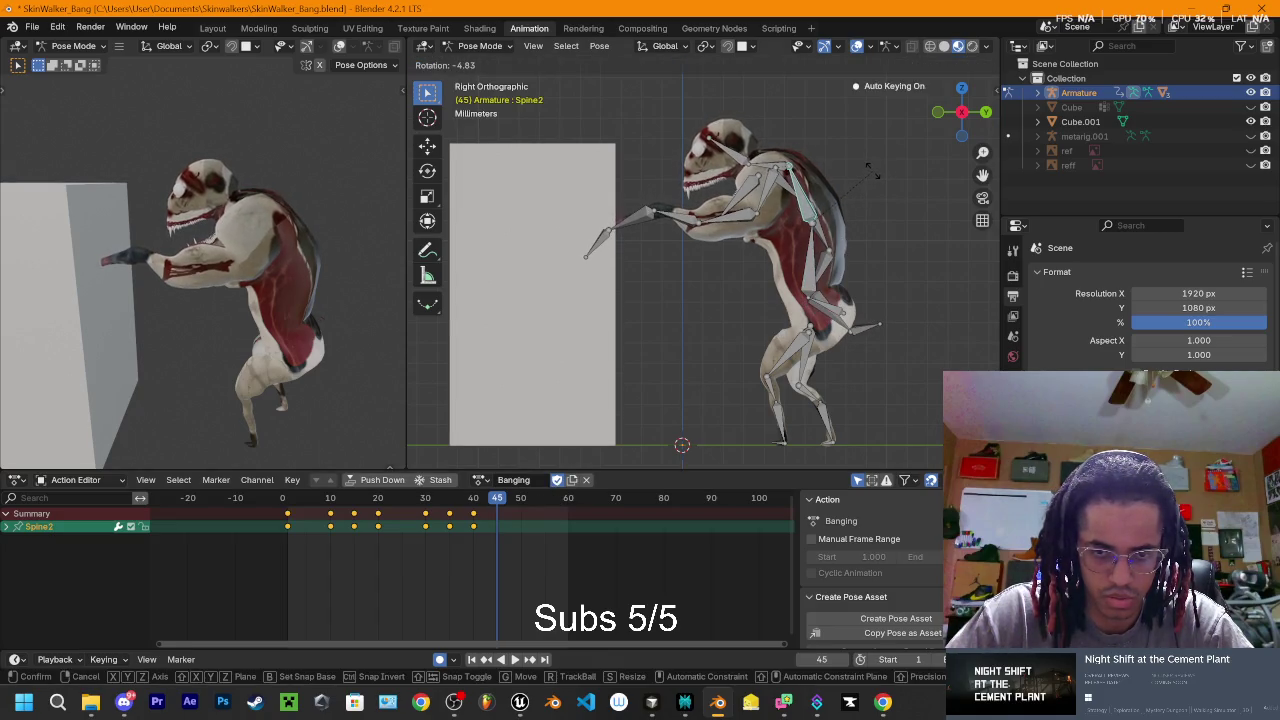
pyautogui.click(871, 174)
pyautogui.press('r')
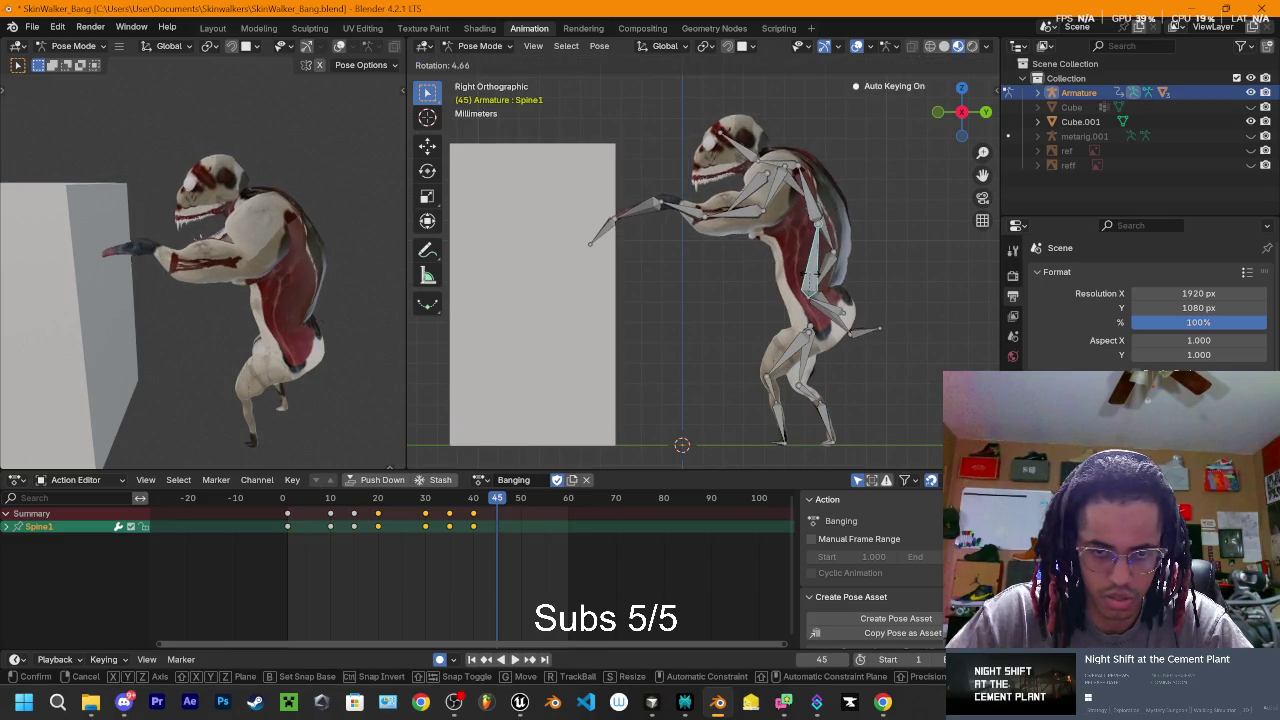
pyautogui.click(812, 292)
pyautogui.press('space')
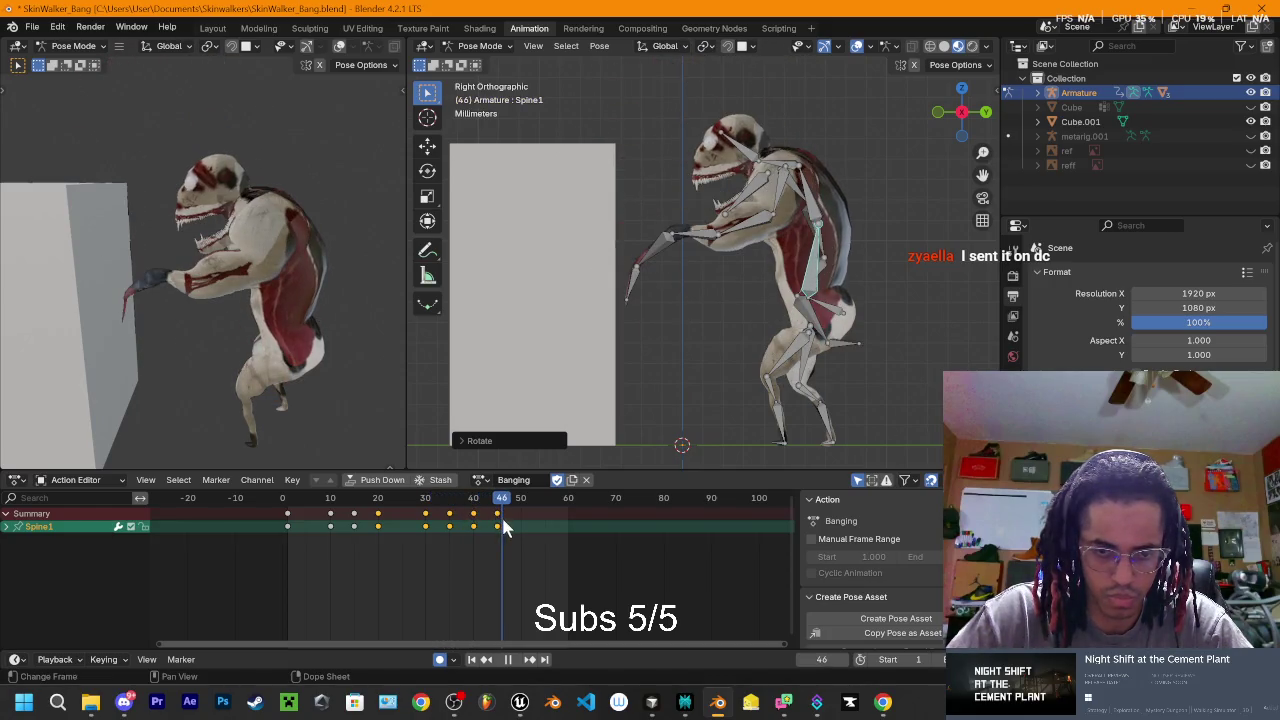
# - Re-rotate the spine at frame 45 to deepen the forward lean and replay the motion
pyautogui.moveTo(503, 521); pyautogui.dragTo(498, 521)
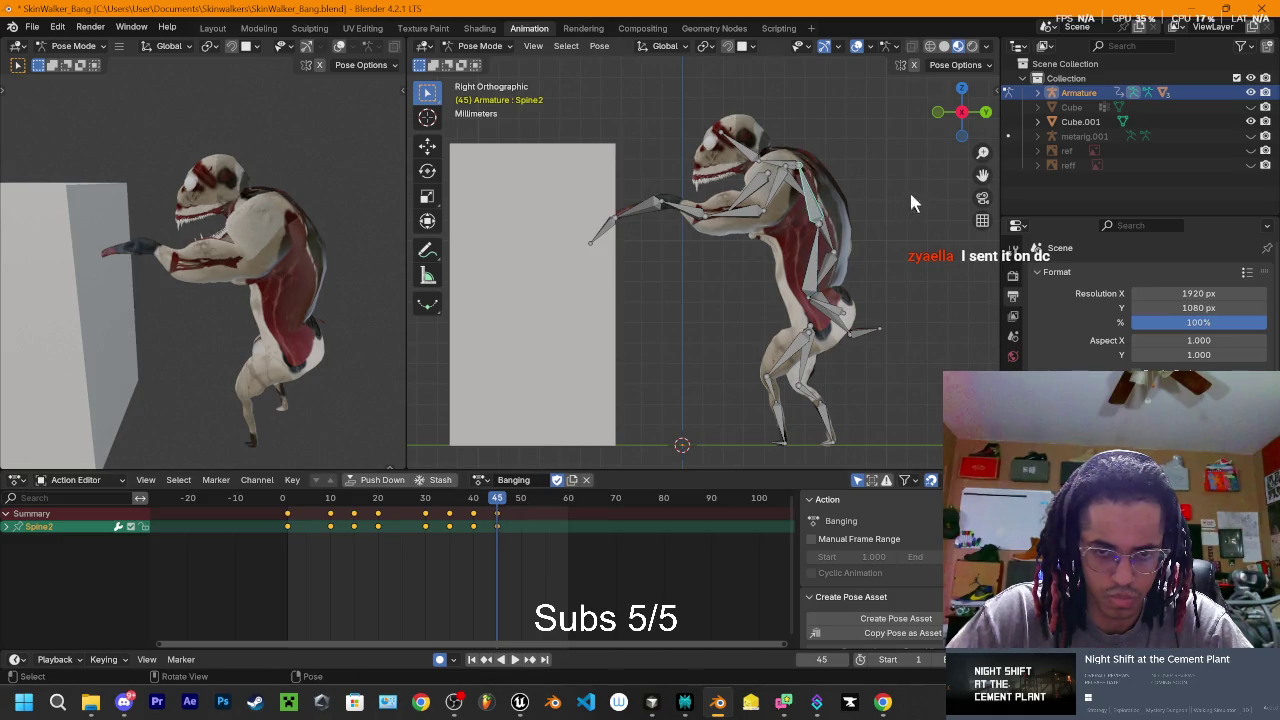
pyautogui.press('r')
pyautogui.click(764, 314)
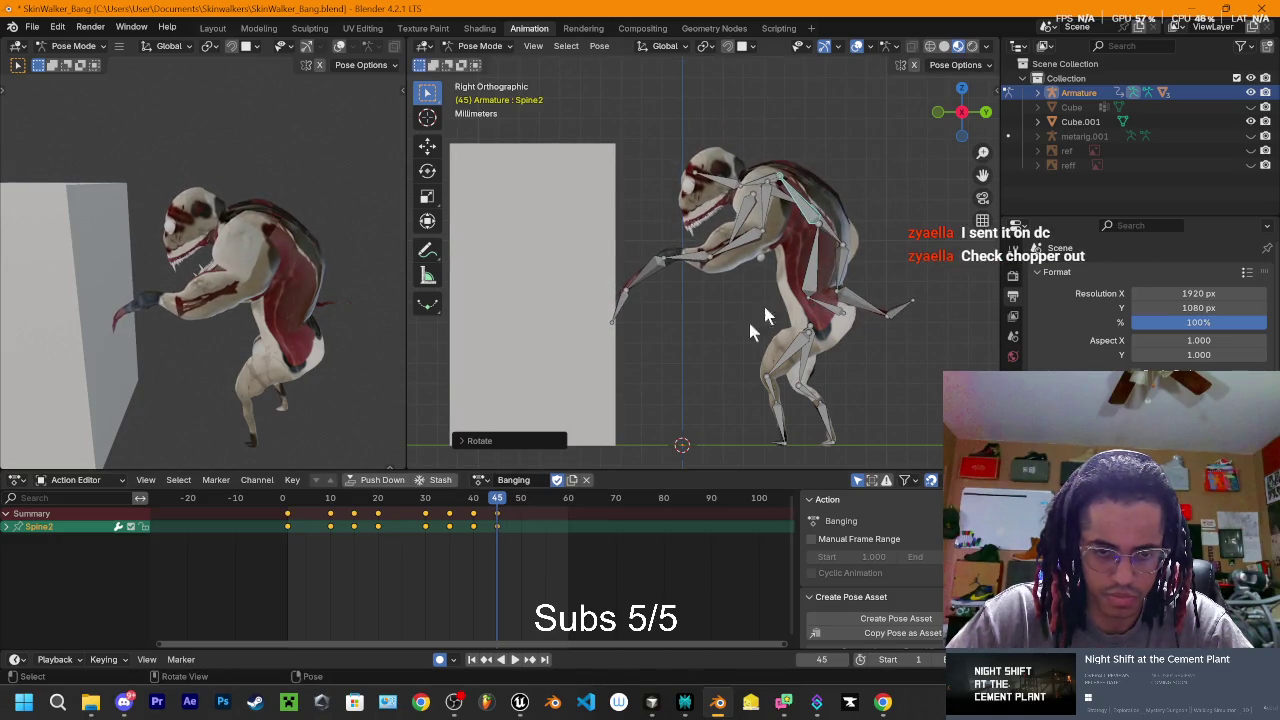
pyautogui.press('space')
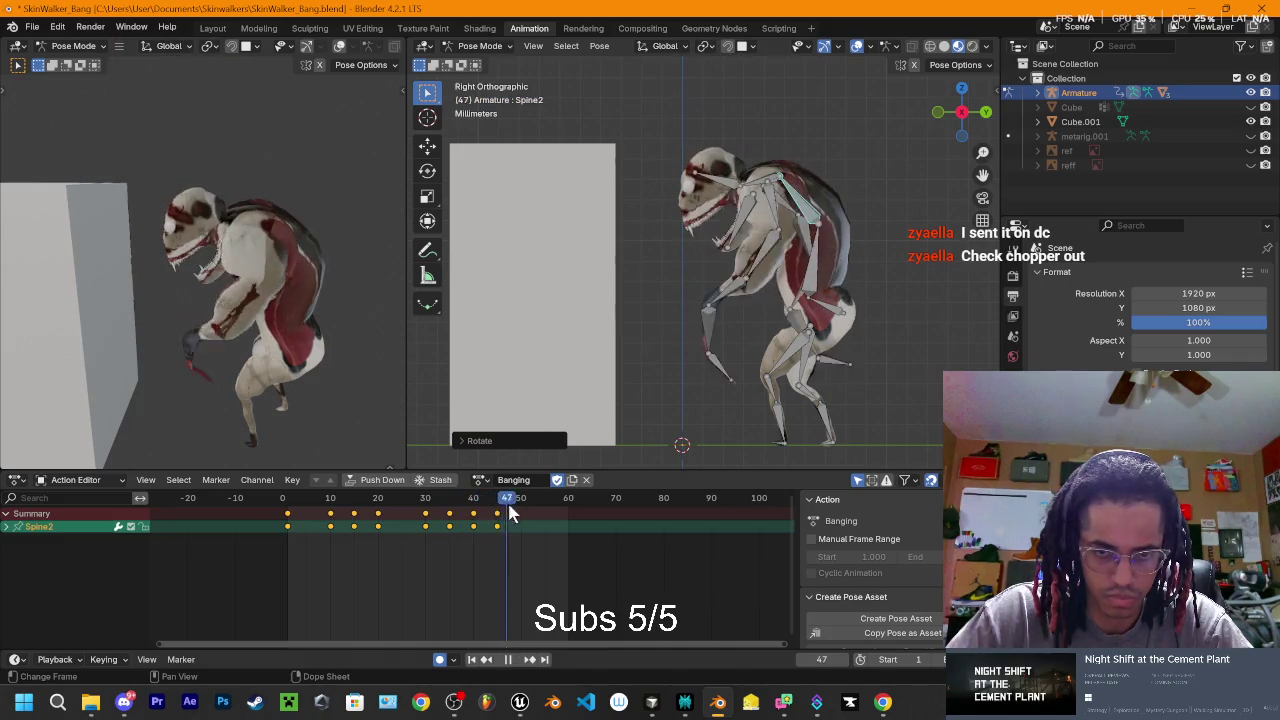
pyautogui.moveTo(503, 512)
pyautogui.mouseDown()
pyautogui.moveTo(418, 505)
pyautogui.moveTo(520, 525)
pyautogui.mouseUp()
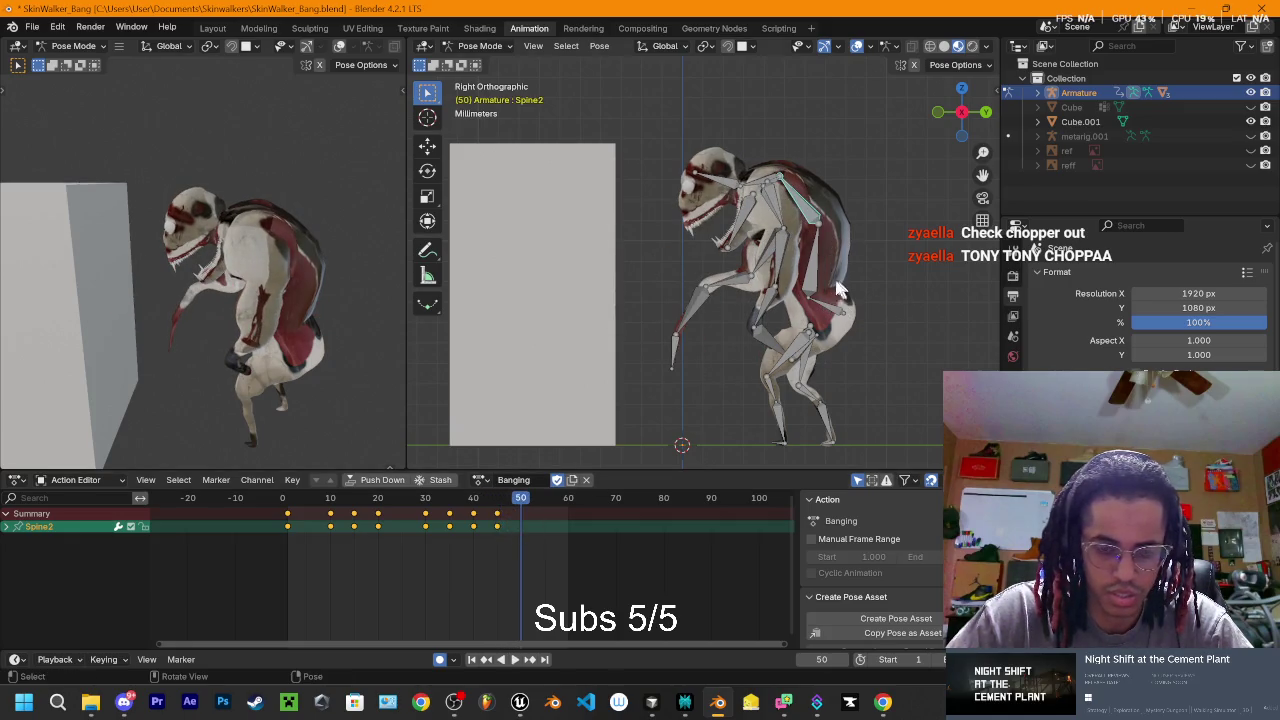
# - At frame 50, rotate Spine2 and Spine1 to lower the head, then preview and flip the side view
pyautogui.press('r')
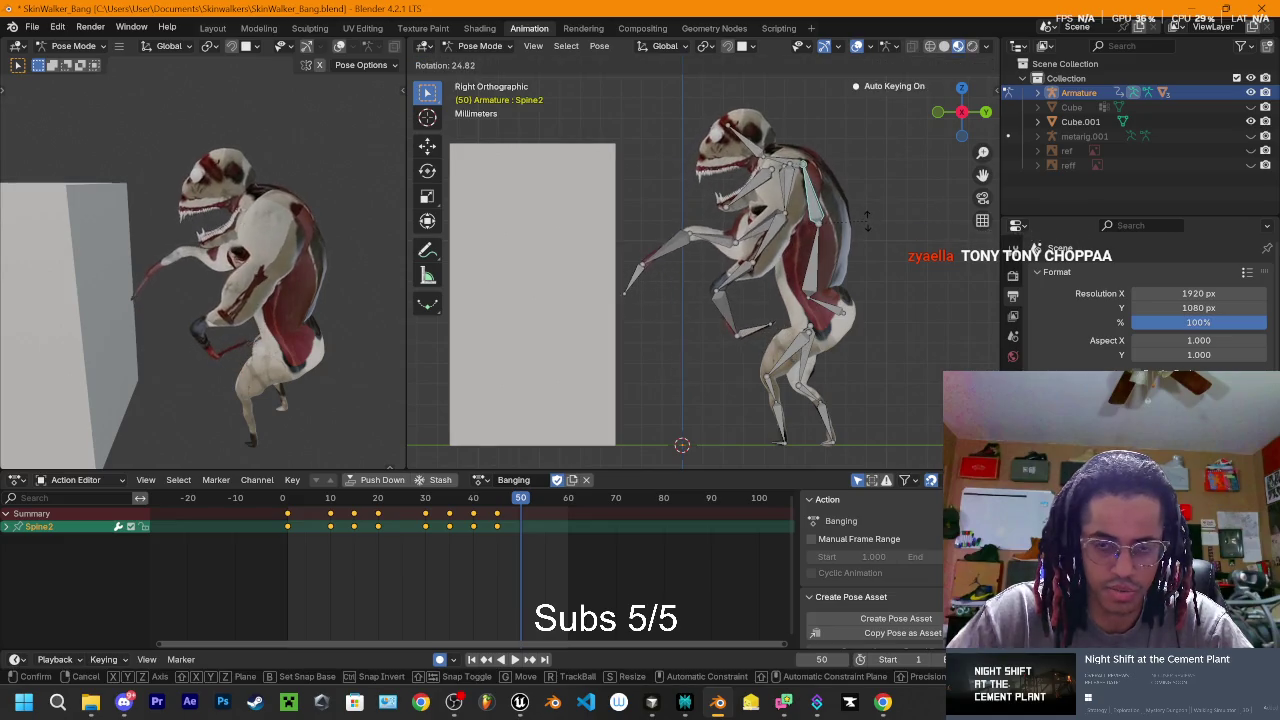
pyautogui.click(847, 258)
pyautogui.press('r')
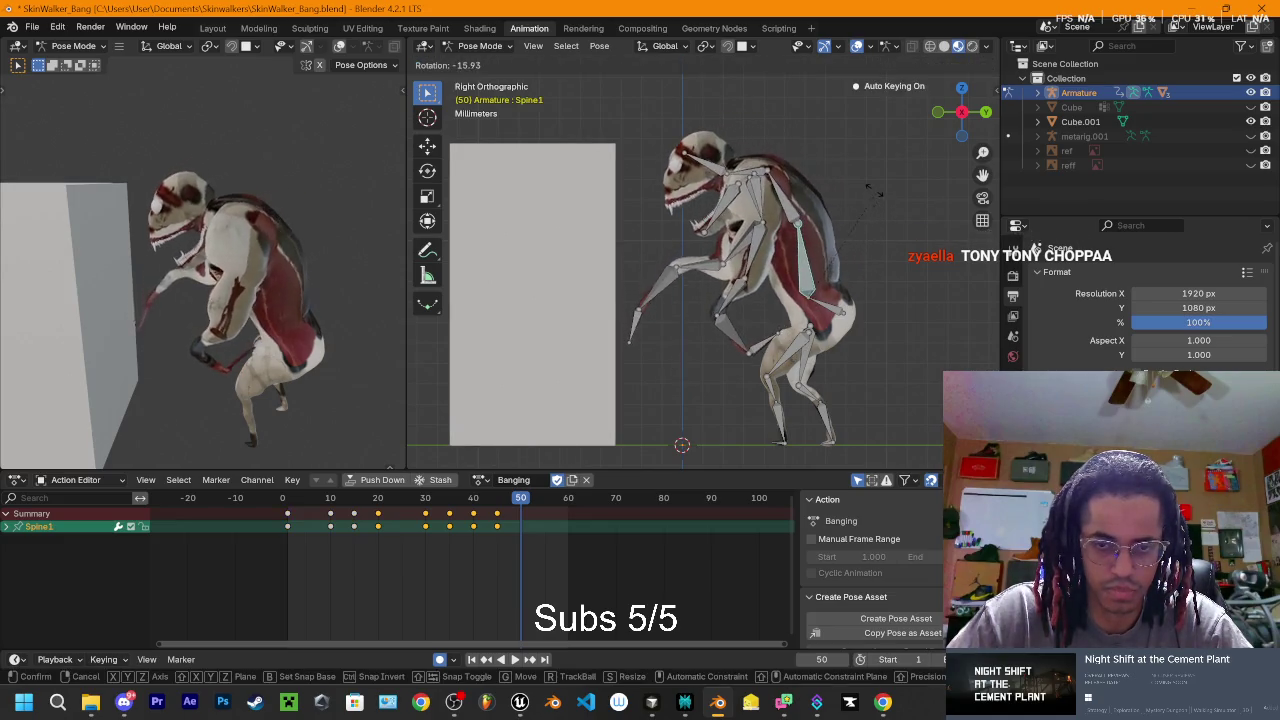
pyautogui.click(787, 218)
pyautogui.click(788, 214)
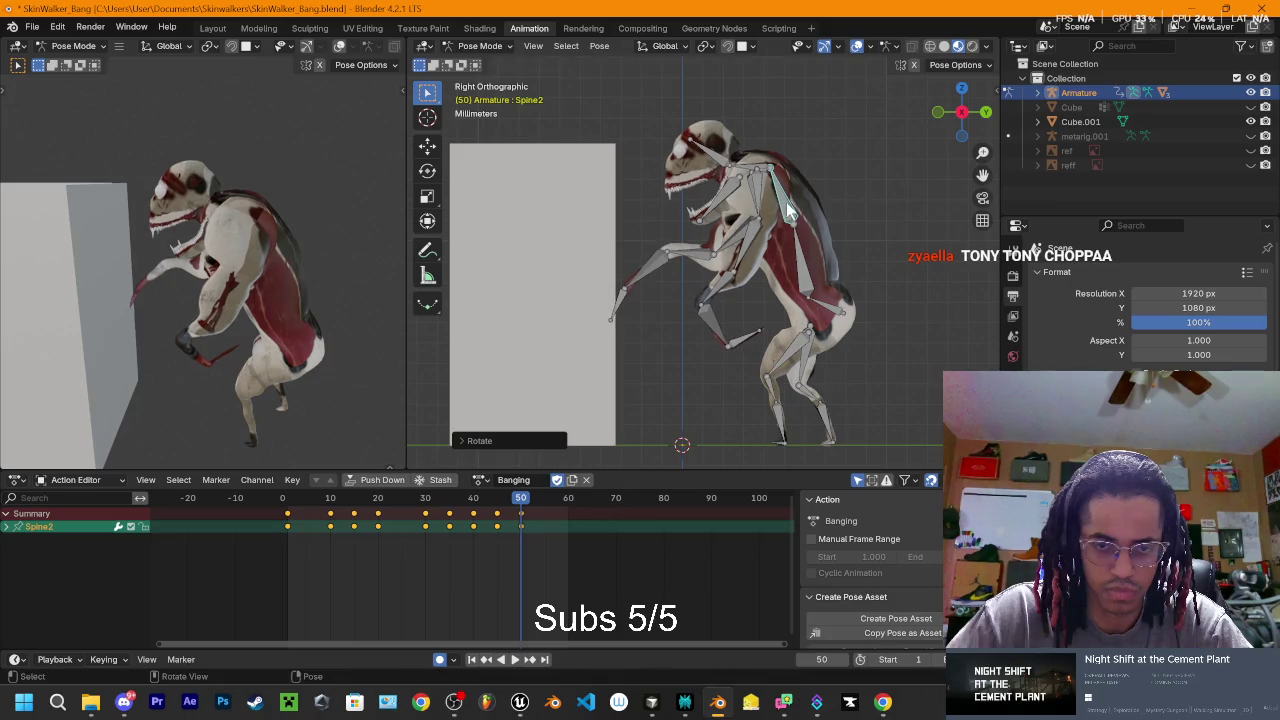
pyautogui.press('r')
pyautogui.click(800, 270)
pyautogui.moveTo(524, 503)
pyautogui.mouseDown()
pyautogui.moveTo(548, 520)
pyautogui.moveTo(408, 520)
pyautogui.moveTo(502, 540)
pyautogui.moveTo(521, 531)
pyautogui.mouseUp()
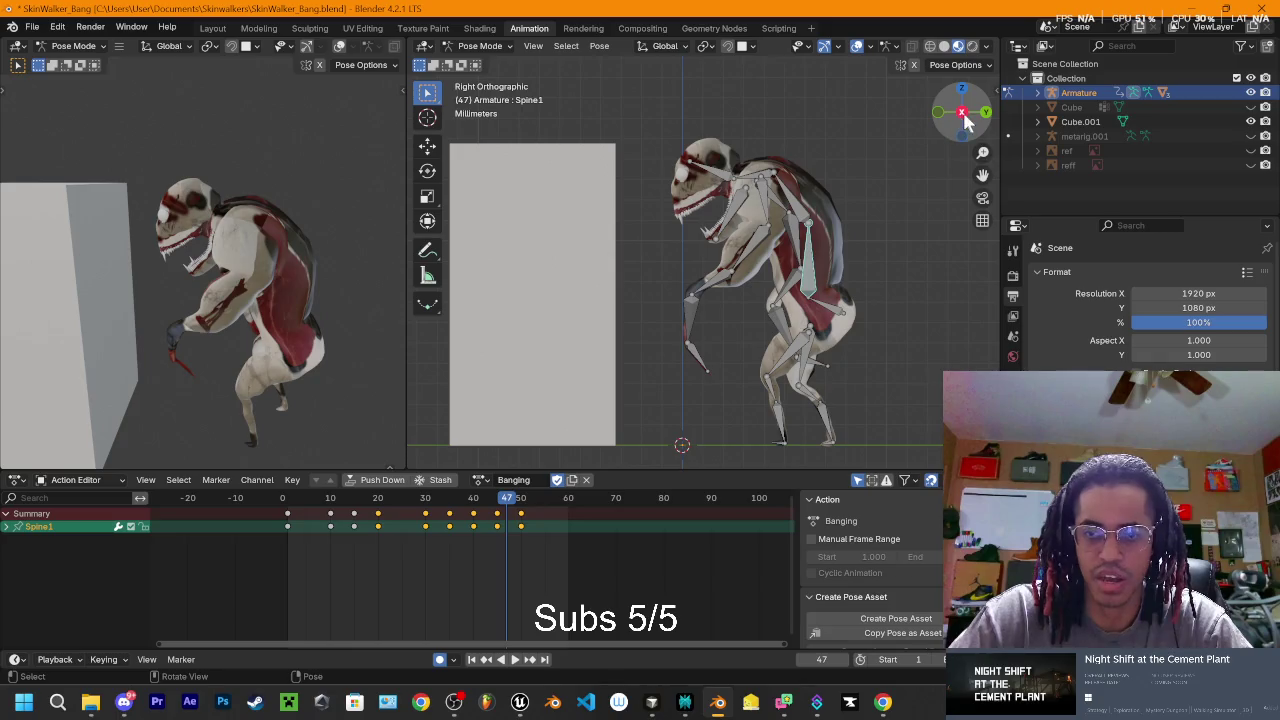
pyautogui.click(963, 114)
pyautogui.click(963, 114)
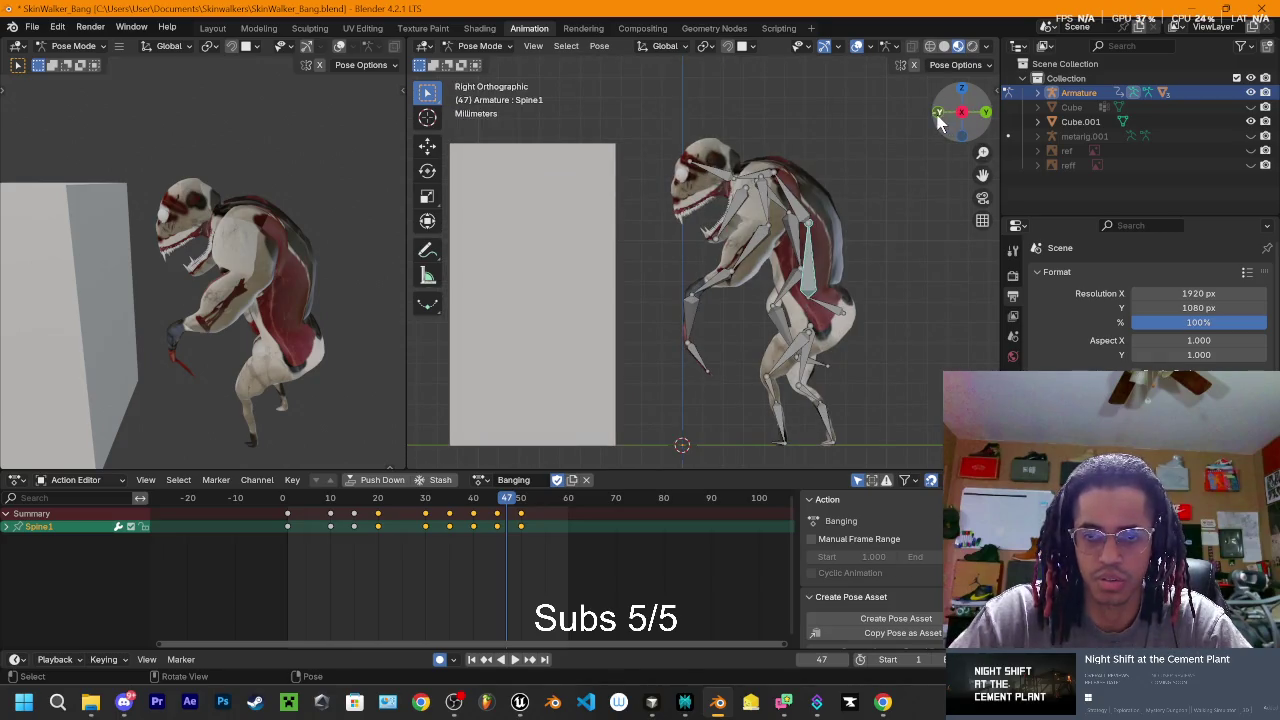
# - Switch to Front view, hide the Cube.001 wall block, and scrub between frames 25 and 35
pyautogui.click(938, 114)
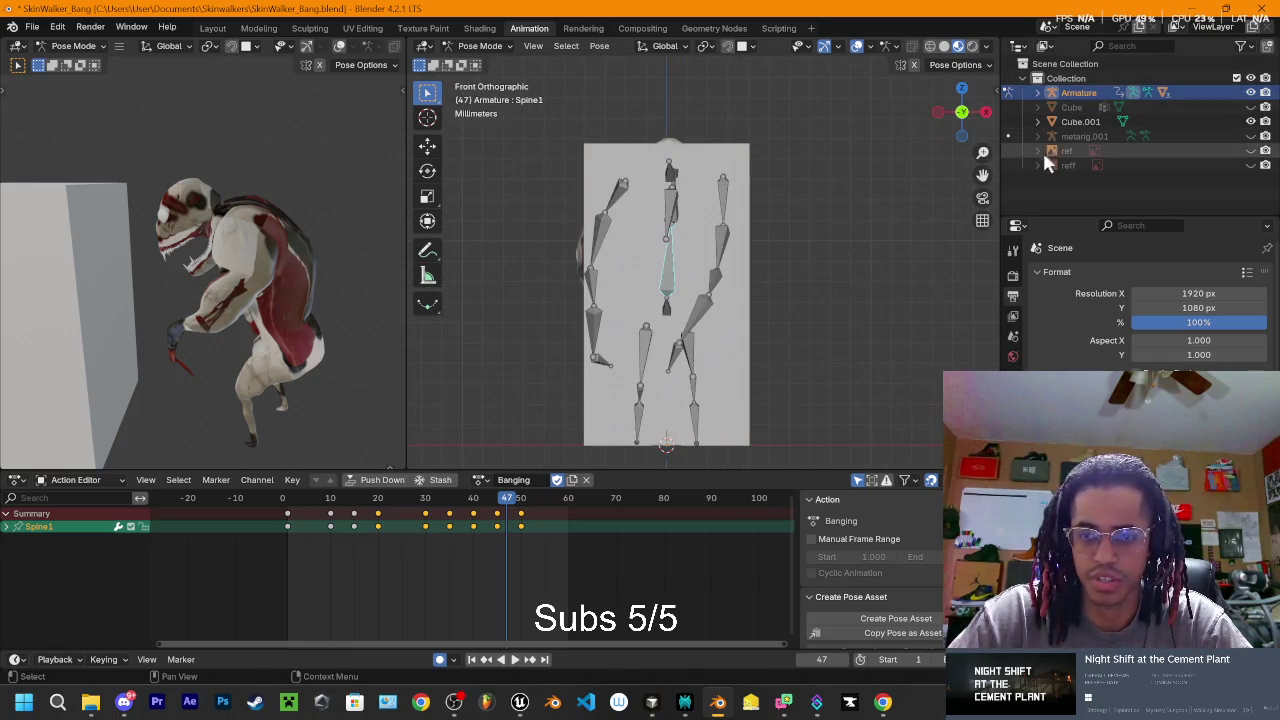
pyautogui.click(1250, 121)
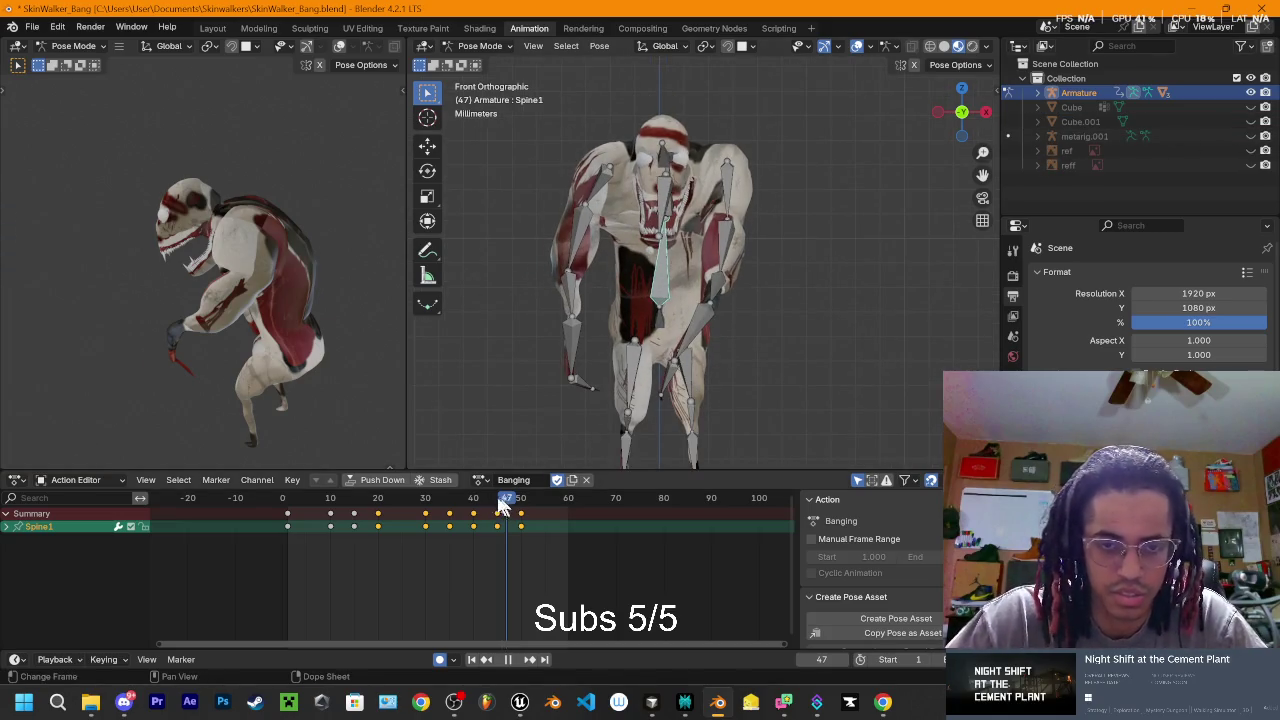
pyautogui.moveTo(503, 507); pyautogui.dragTo(401, 505)
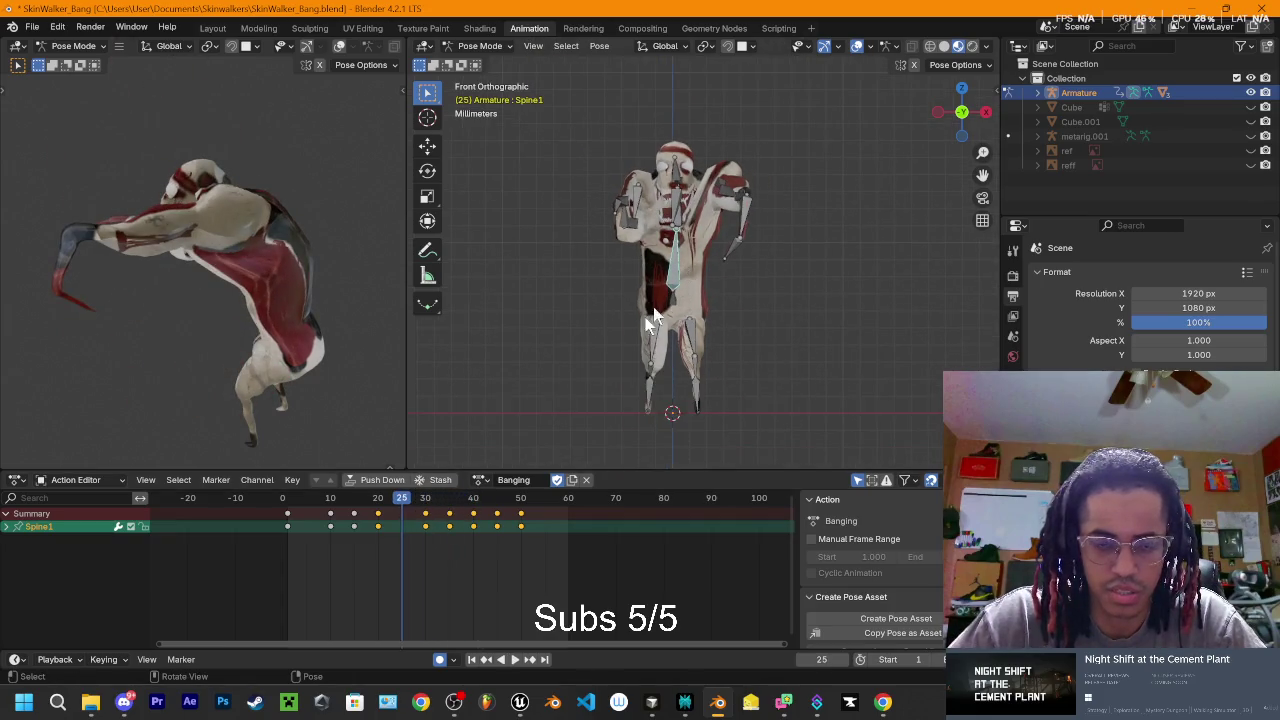
pyautogui.moveTo(405, 502)
pyautogui.mouseDown()
pyautogui.moveTo(465, 503)
pyautogui.moveTo(354, 518)
pyautogui.moveTo(452, 537)
pyautogui.moveTo(426, 538)
pyautogui.mouseUp()
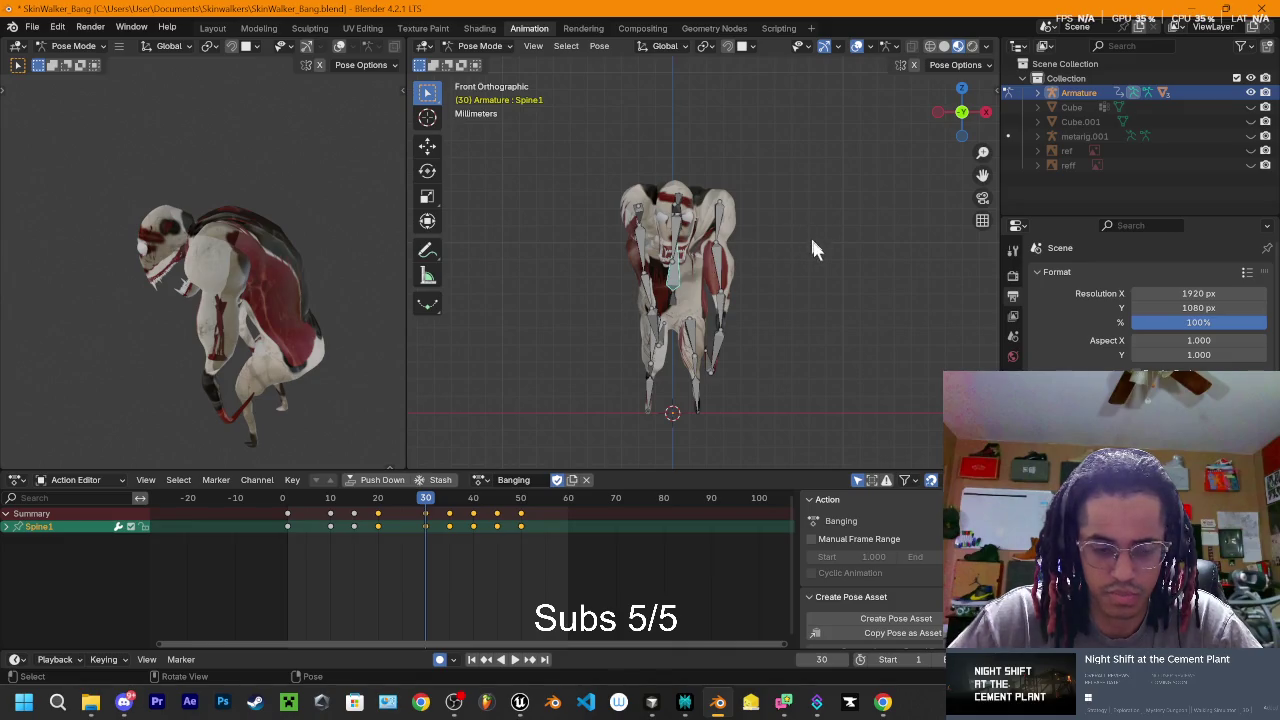
# - Rotate Spine1 and re-key its pose at frame 35, previewing the result
pyautogui.press('r')
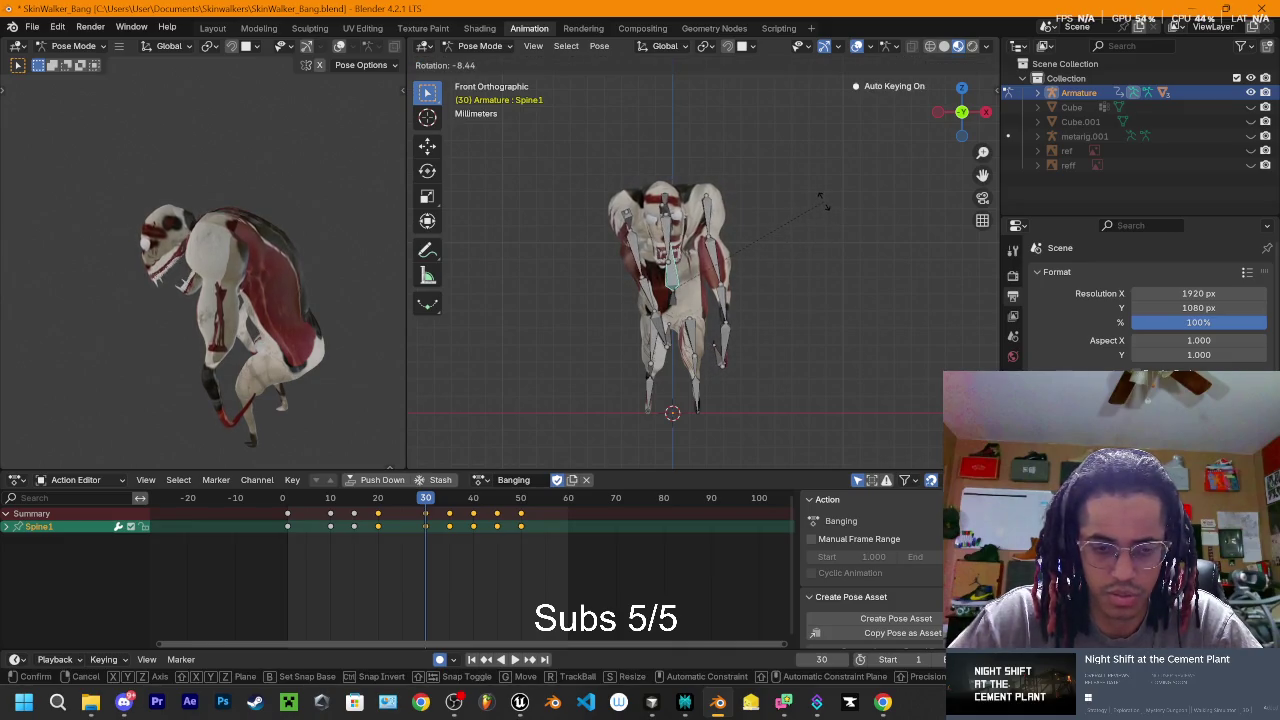
pyautogui.click(820, 197)
pyautogui.press('space')
pyautogui.moveTo(385, 510)
pyautogui.mouseDown()
pyautogui.moveTo(378, 527)
pyautogui.moveTo(423, 522)
pyautogui.moveTo(461, 549)
pyautogui.moveTo(446, 537)
pyautogui.mouseUp()
pyautogui.press('r')
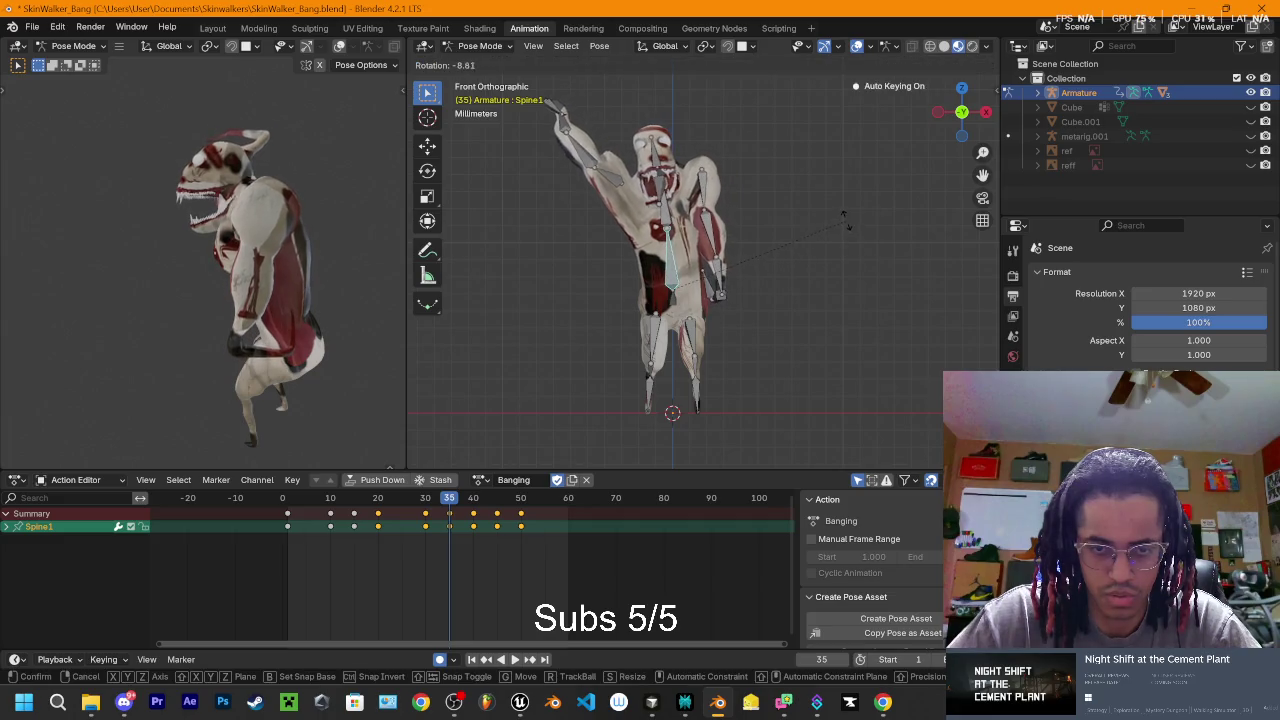
pyautogui.click(840, 215)
pyautogui.press('space')
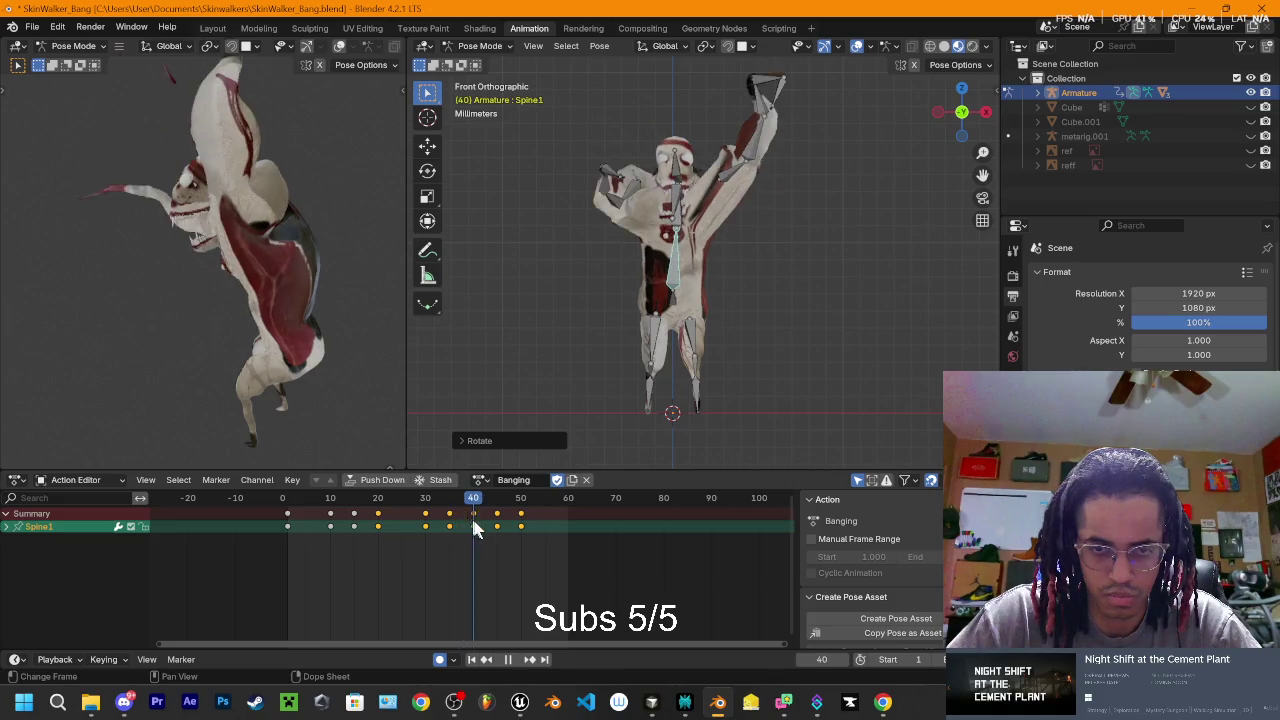
# - Re-rotate Spine1 at frame 40 so the creature rears back, then replay
pyautogui.moveTo(457, 530); pyautogui.dragTo(477, 538)
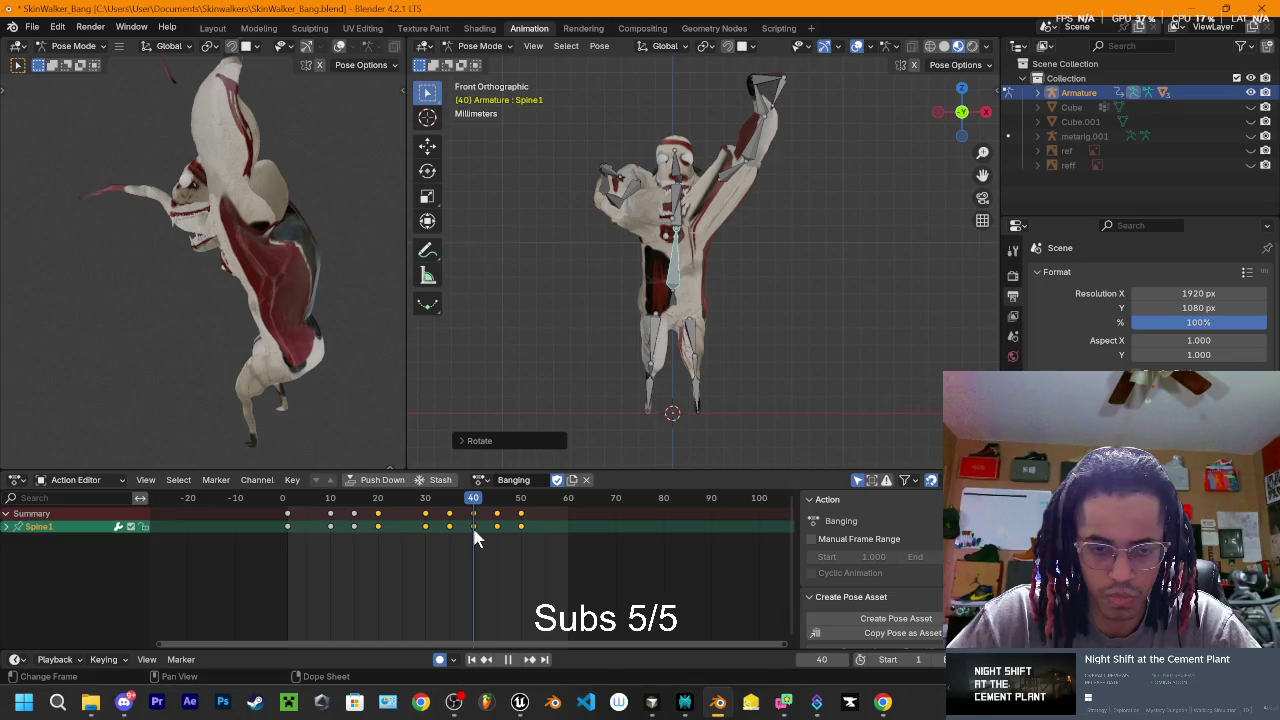
pyautogui.press('space')
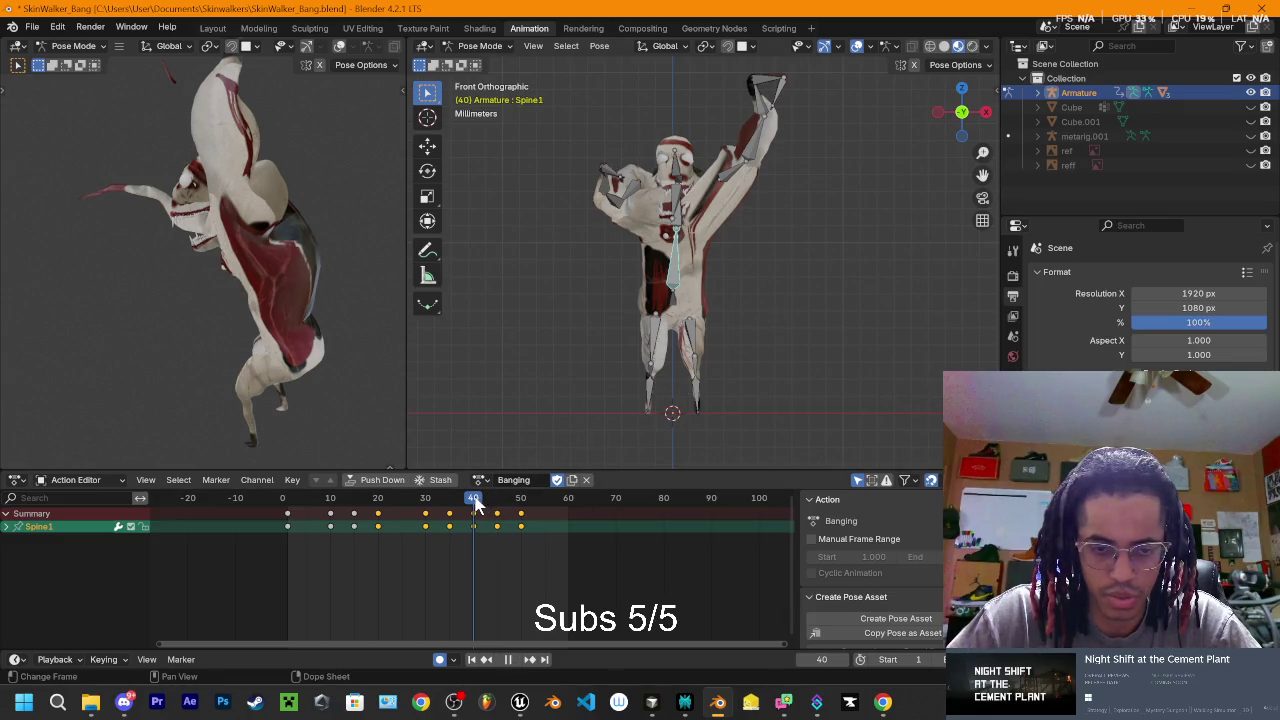
pyautogui.moveTo(475, 503)
pyautogui.mouseDown()
pyautogui.moveTo(447, 503)
pyautogui.moveTo(475, 505)
pyautogui.mouseUp()
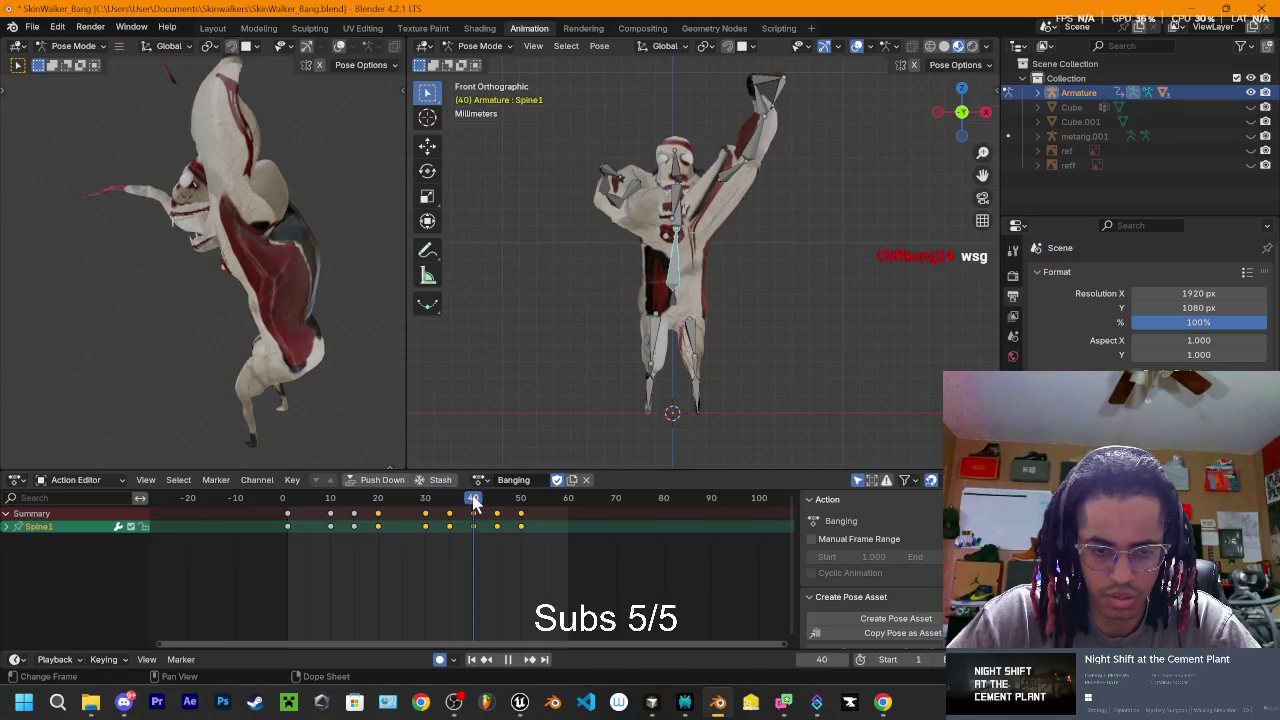
pyautogui.press('r')
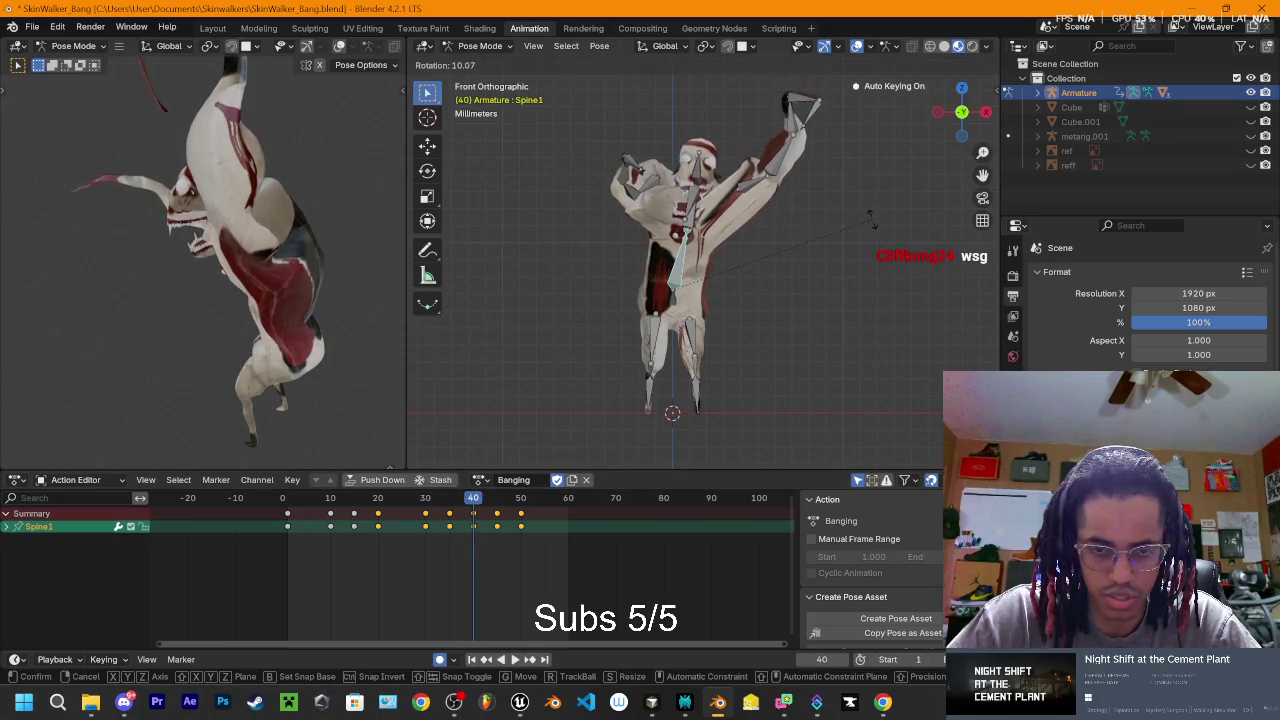
pyautogui.click(807, 291)
pyautogui.press('space')
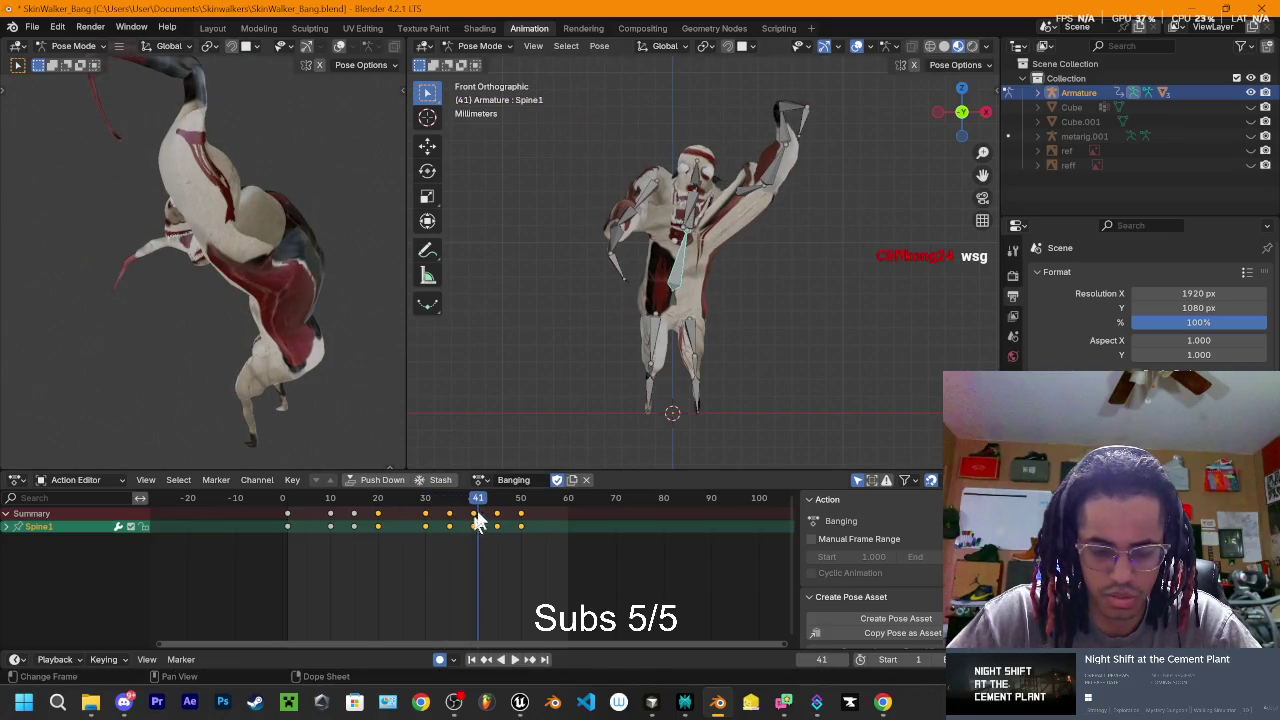
# - Replay the motion between frames 33 and 40 to compare the spine poses
pyautogui.press('Escape')
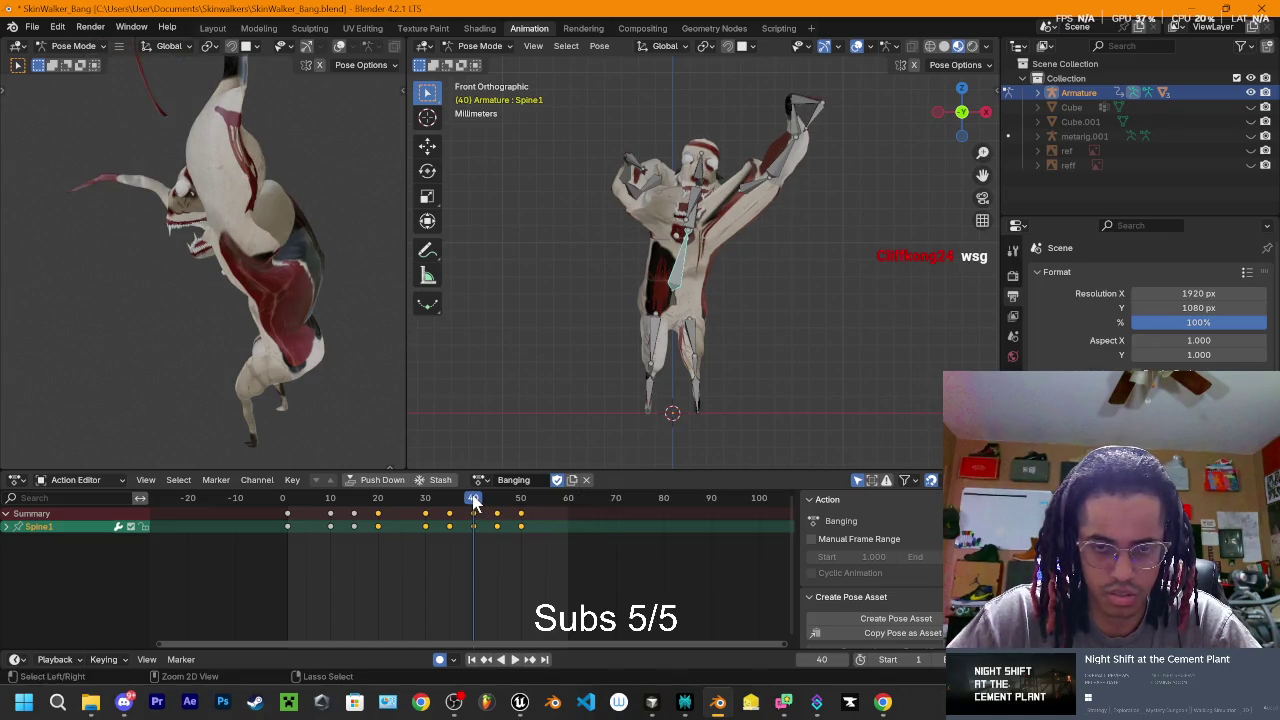
pyautogui.moveTo(474, 498); pyautogui.dragTo(472, 502)
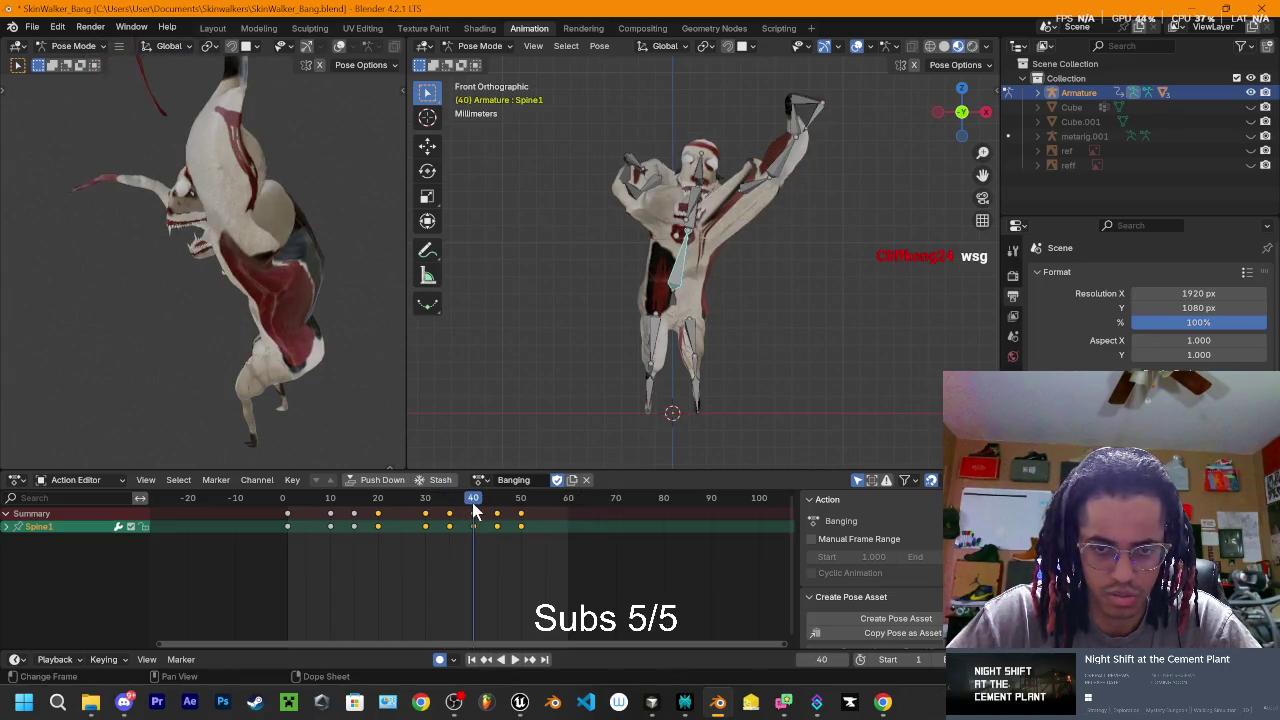
pyautogui.press('space')
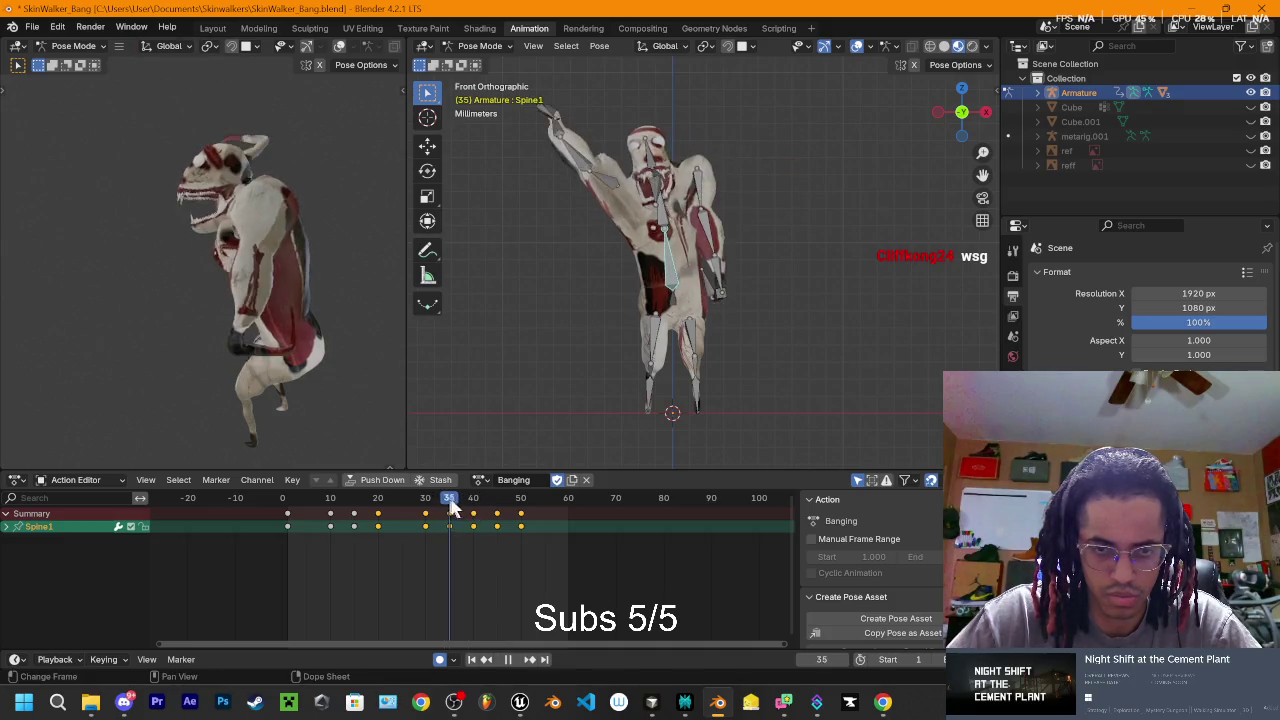
pyautogui.press('Escape')
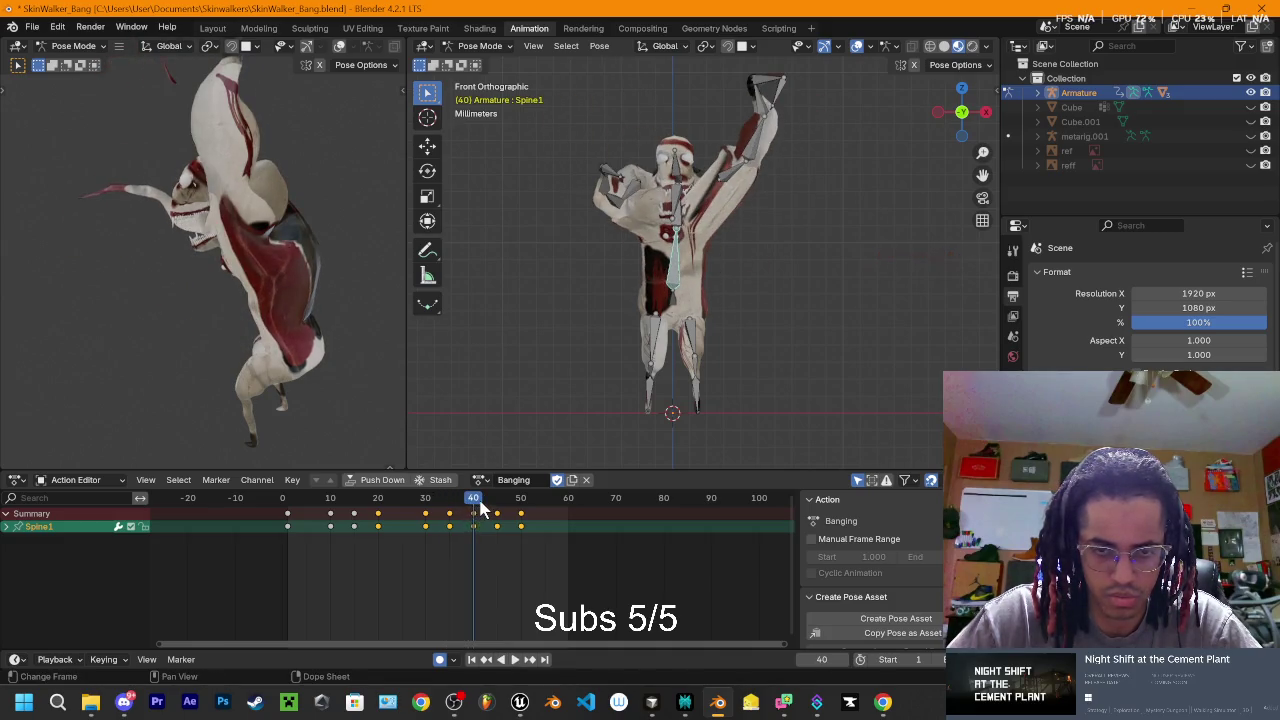
pyautogui.click(442, 503)
pyautogui.press('space')
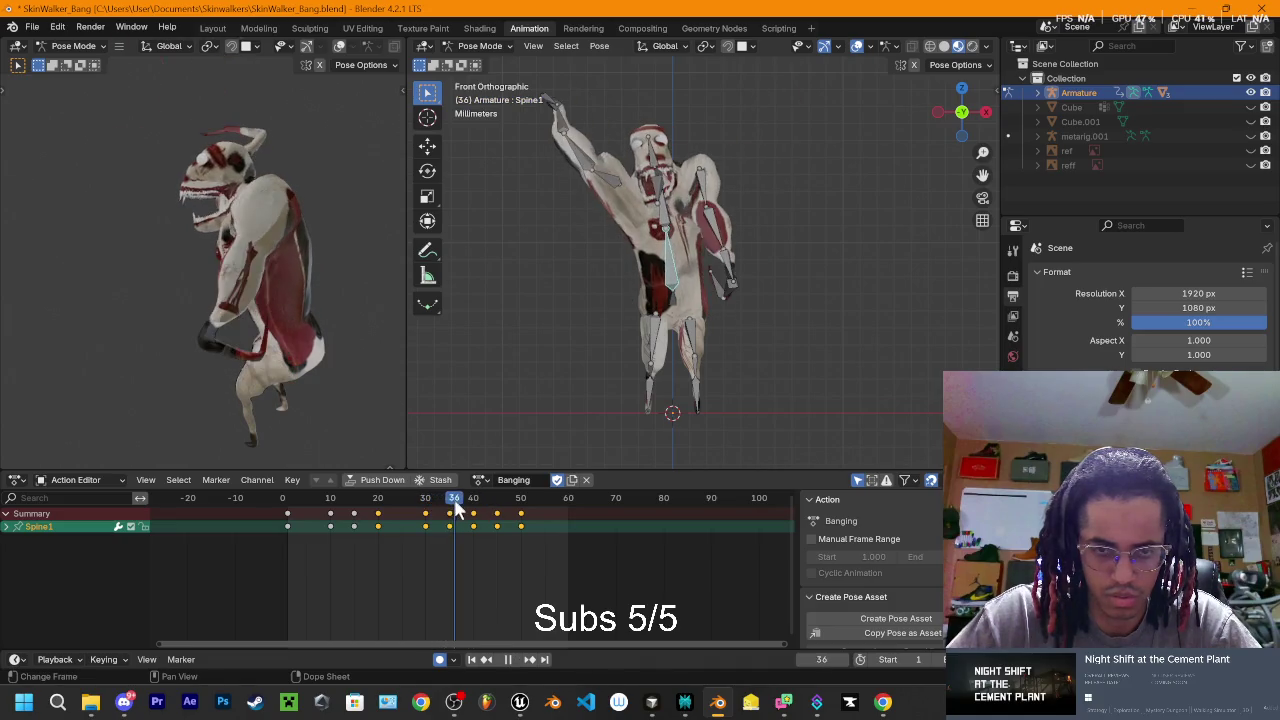
pyautogui.press('space')
pyautogui.press('Down')
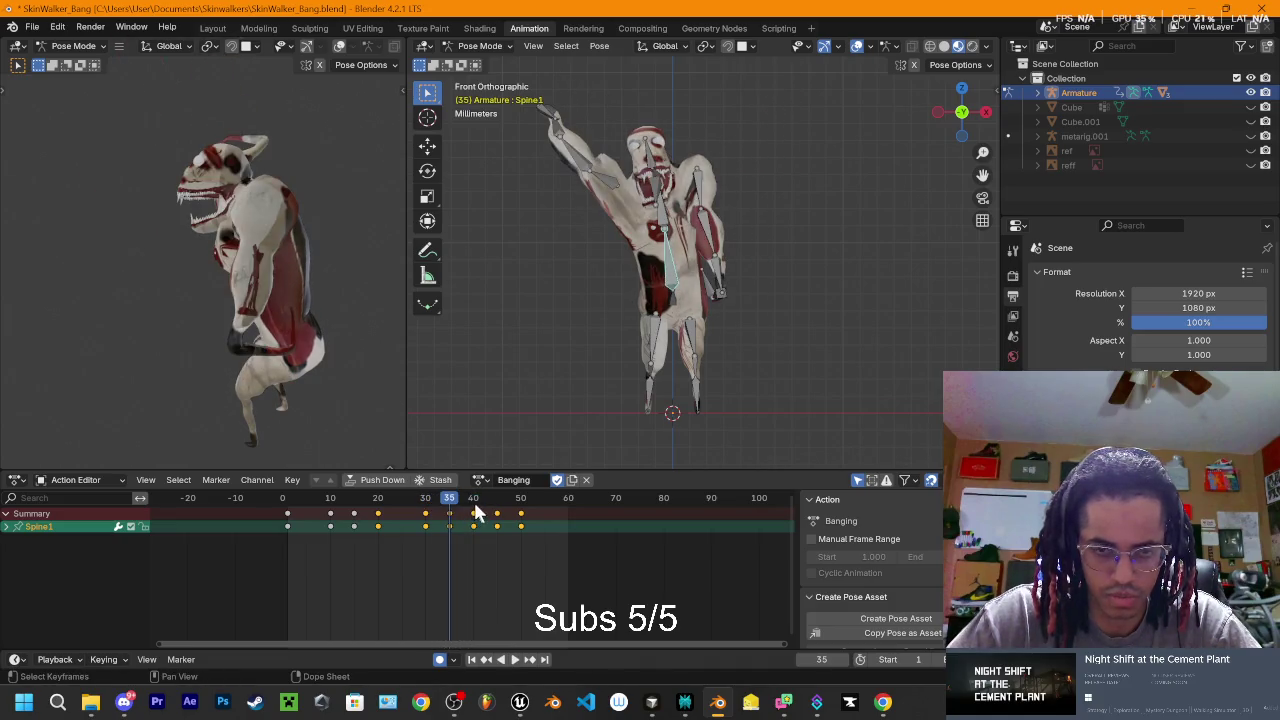
pyautogui.press('space')
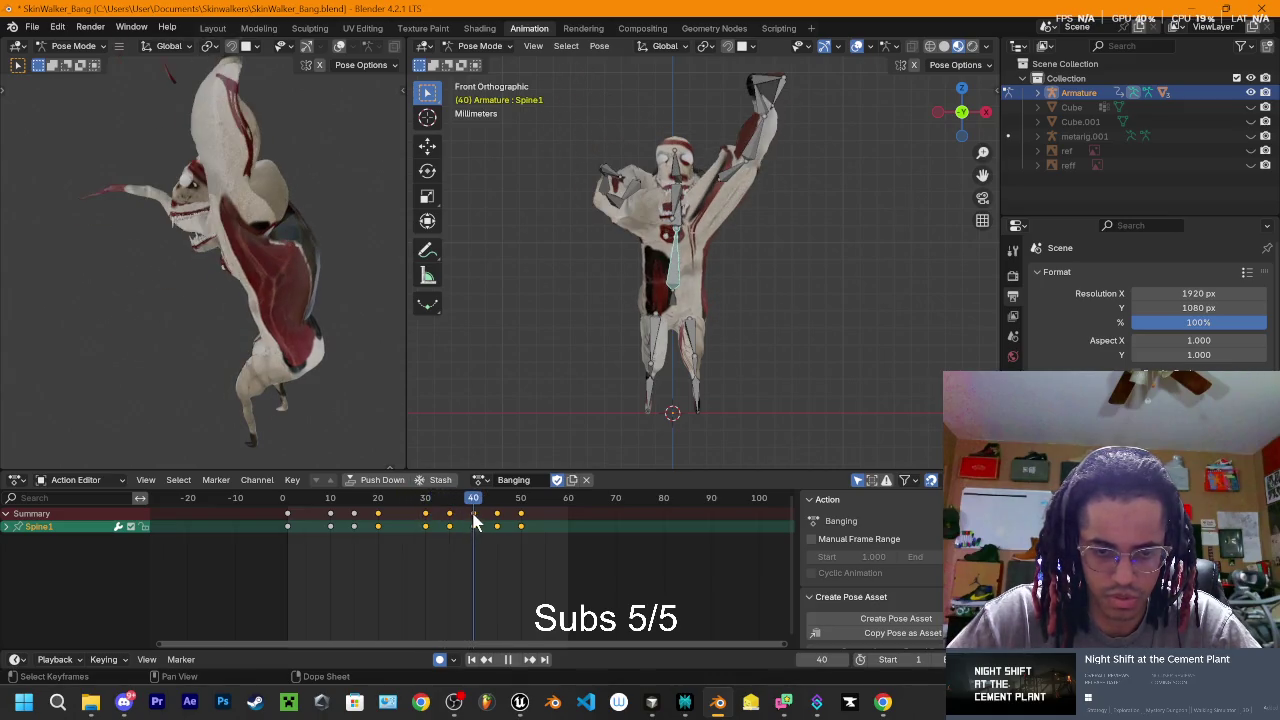
# - Re-rotate Spine1 at frame 40 and replay frames 38 to 44 to review the change
pyautogui.press('r')
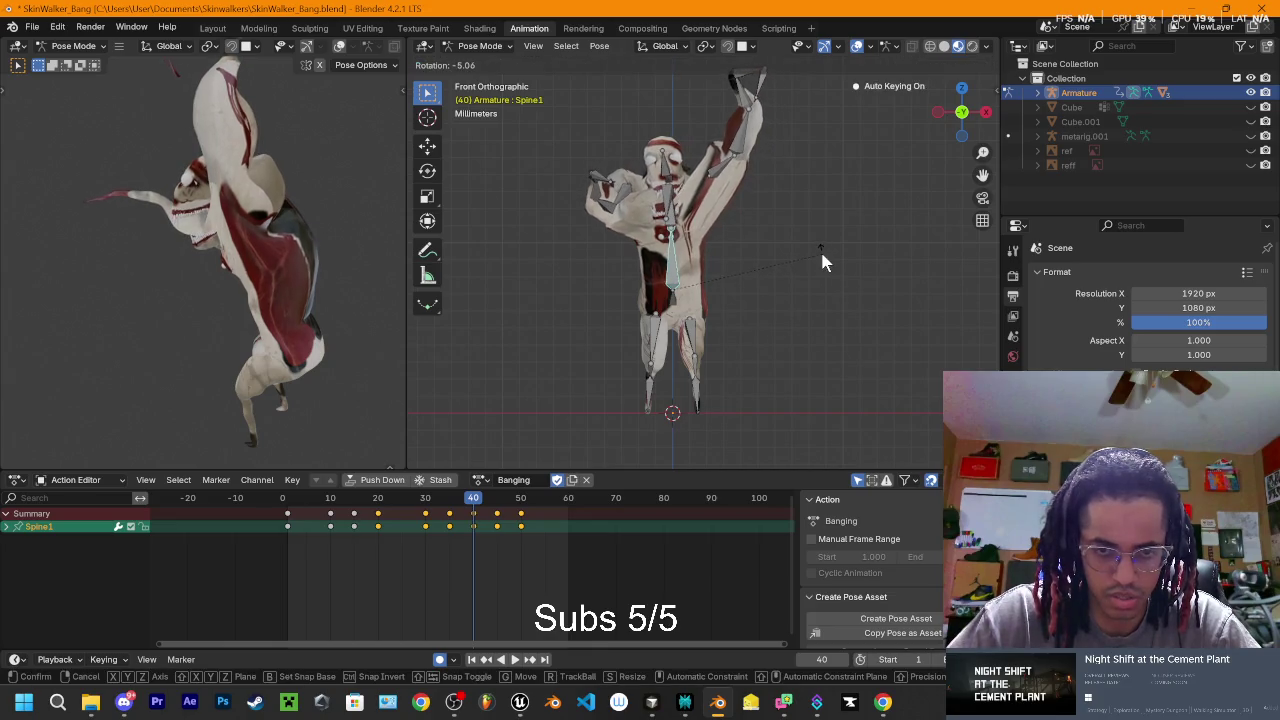
pyautogui.click(822, 262)
pyautogui.click(447, 508)
pyautogui.press('space')
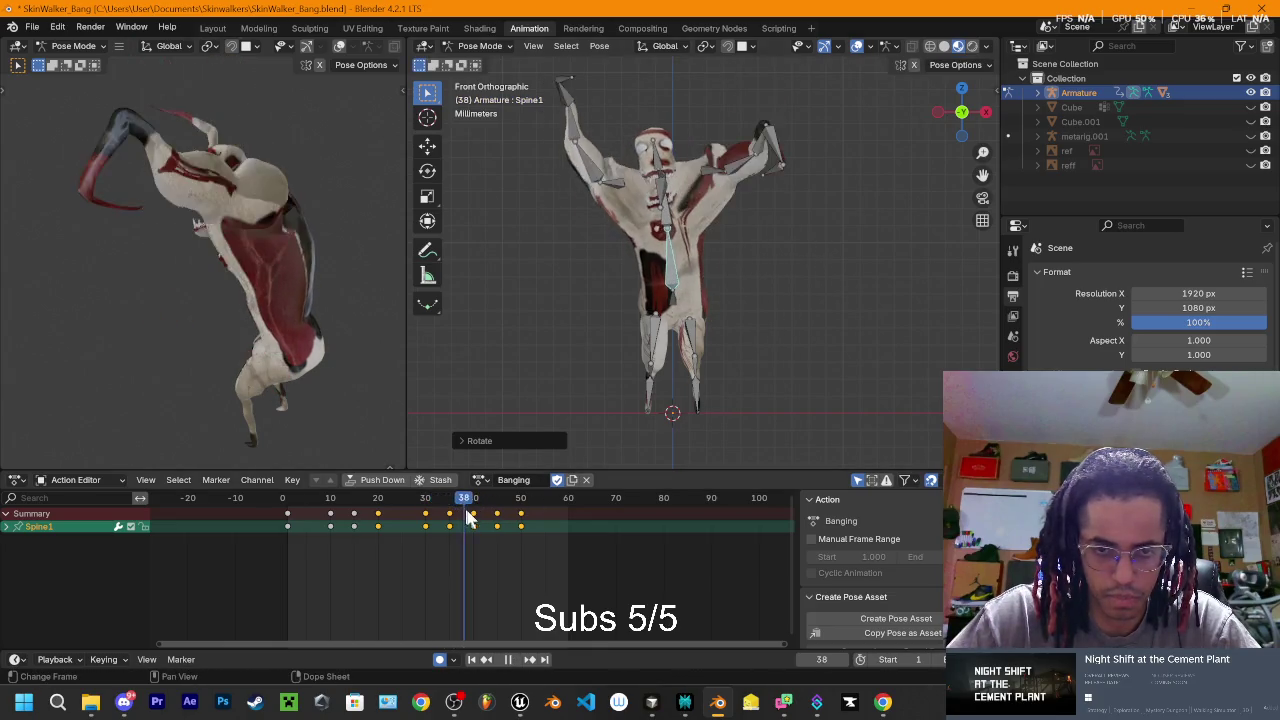
pyautogui.moveTo(485, 524); pyautogui.dragTo(489, 527)
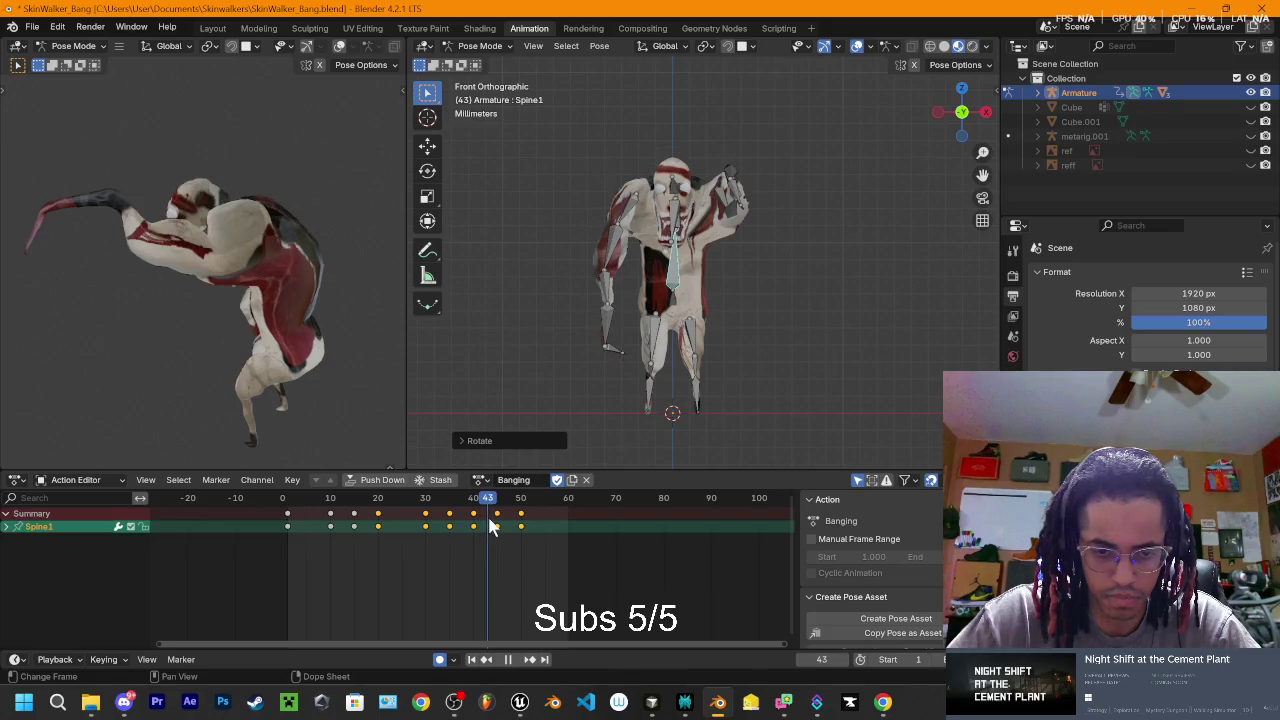
pyautogui.moveTo(487, 528); pyautogui.dragTo(495, 520)
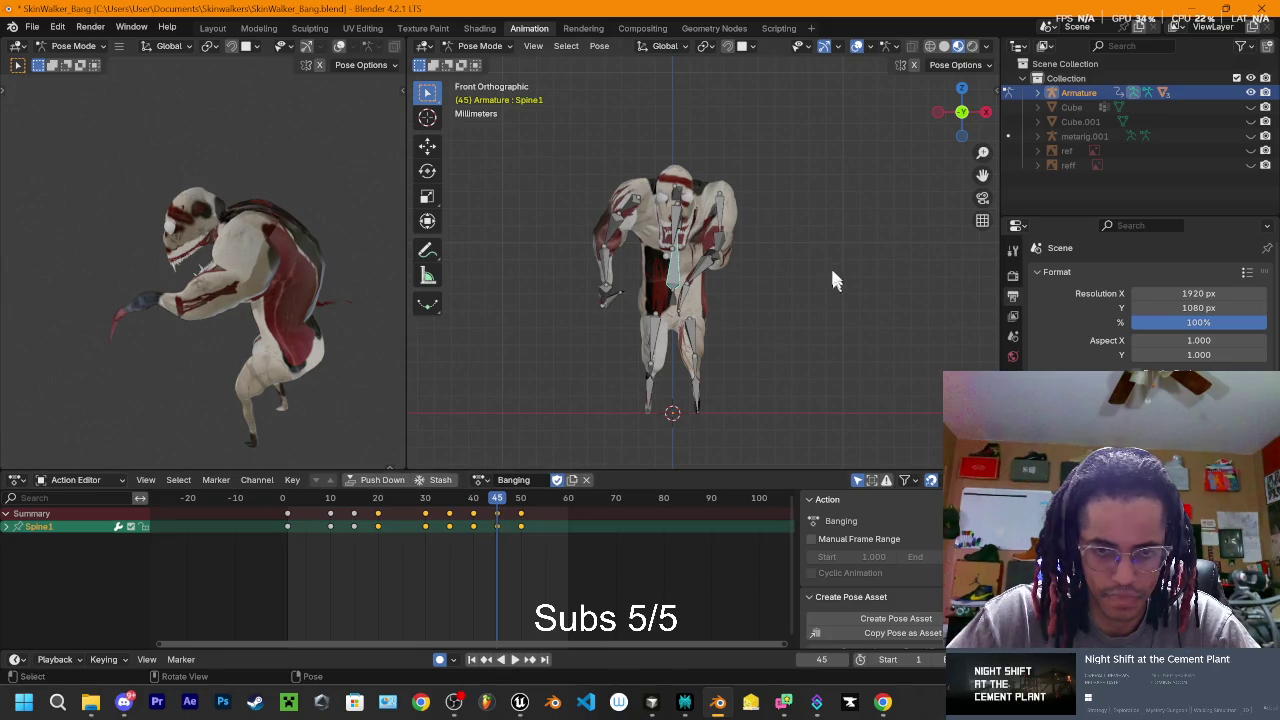
# - Rotate Spine1 at frame 45, then insert a keyframe at frame 50
pyautogui.press('r')
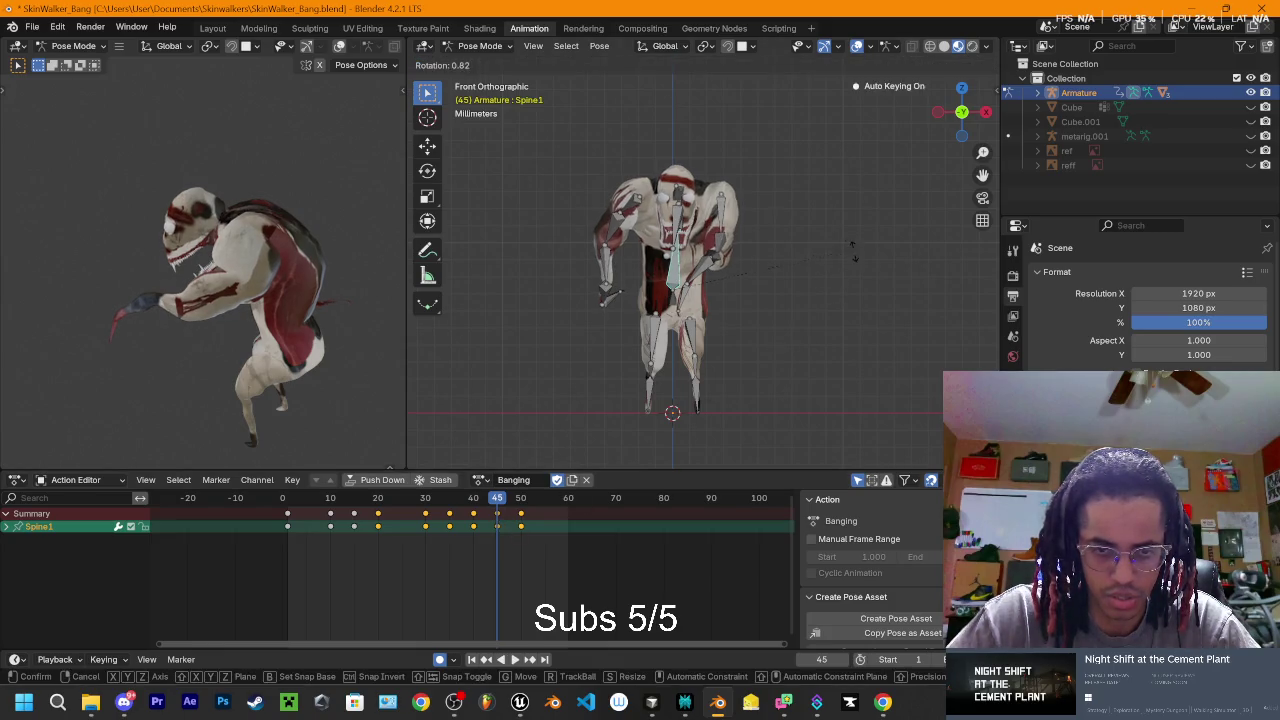
pyautogui.click(859, 262)
pyautogui.press('space')
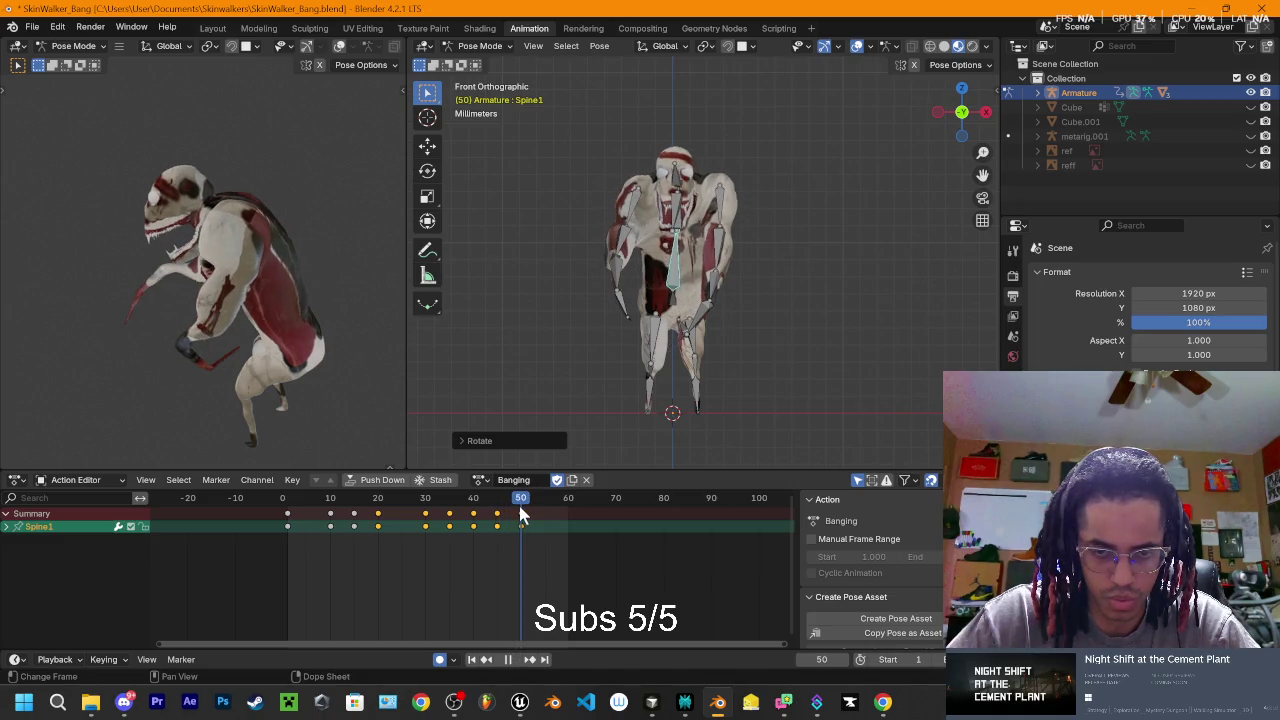
pyautogui.press('space')
pyautogui.press('i')
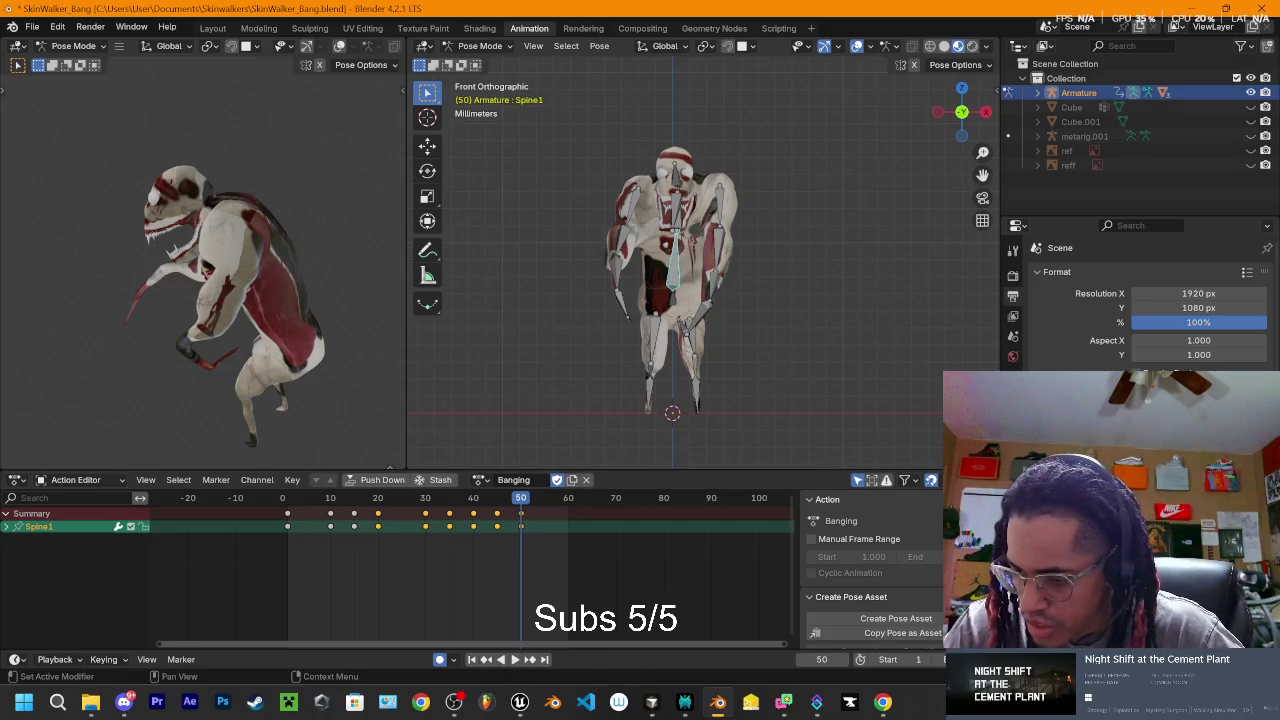
# - Switch from Blender to Discord using its taskbar icon
pyautogui.click(124, 702)
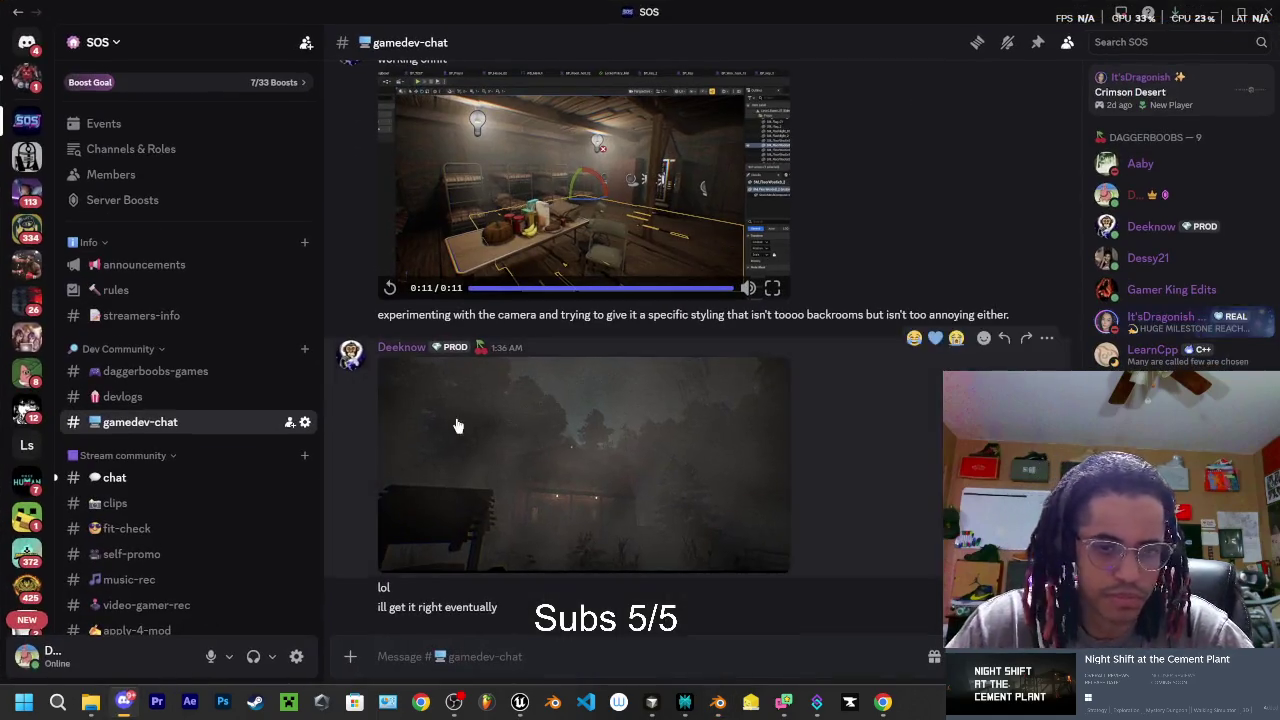
# - Open the SOS server's #chat channel, view the posted image full size, then return to Blender
pyautogui.scroll(-4, 180, 340)
pyautogui.scroll(2, 165, 310)
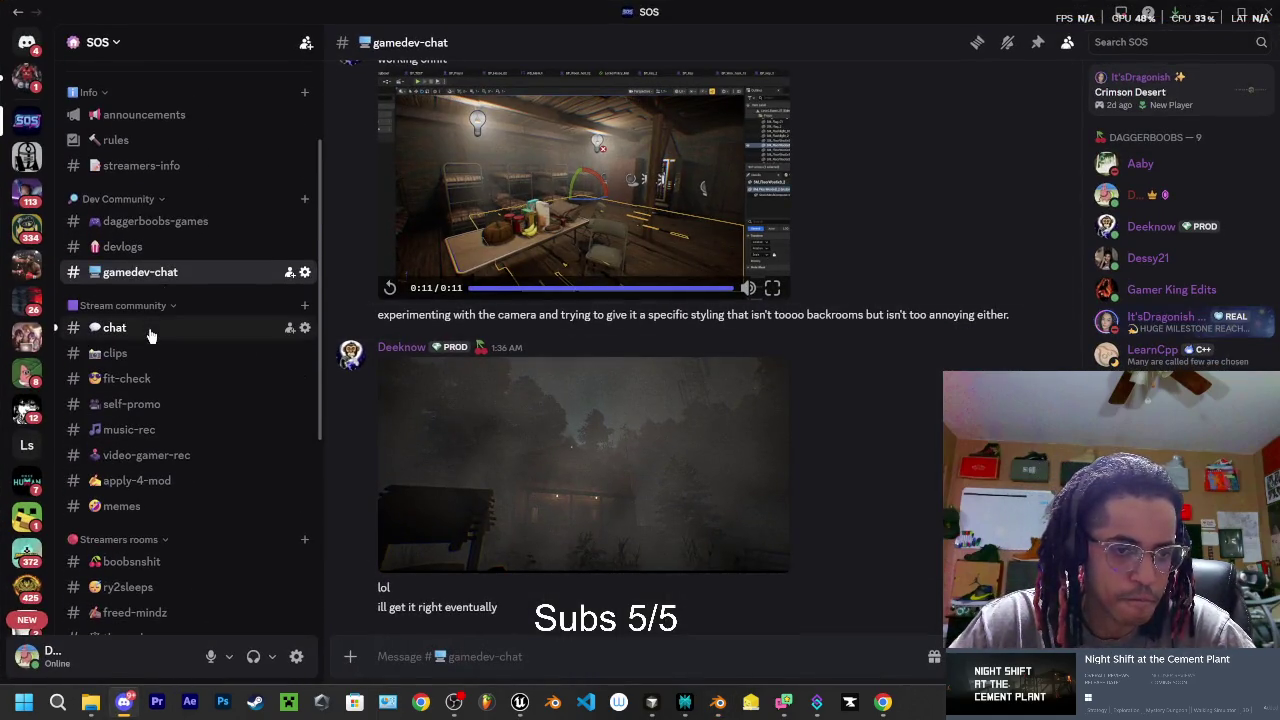
pyautogui.click(150, 330)
pyautogui.click(490, 460)
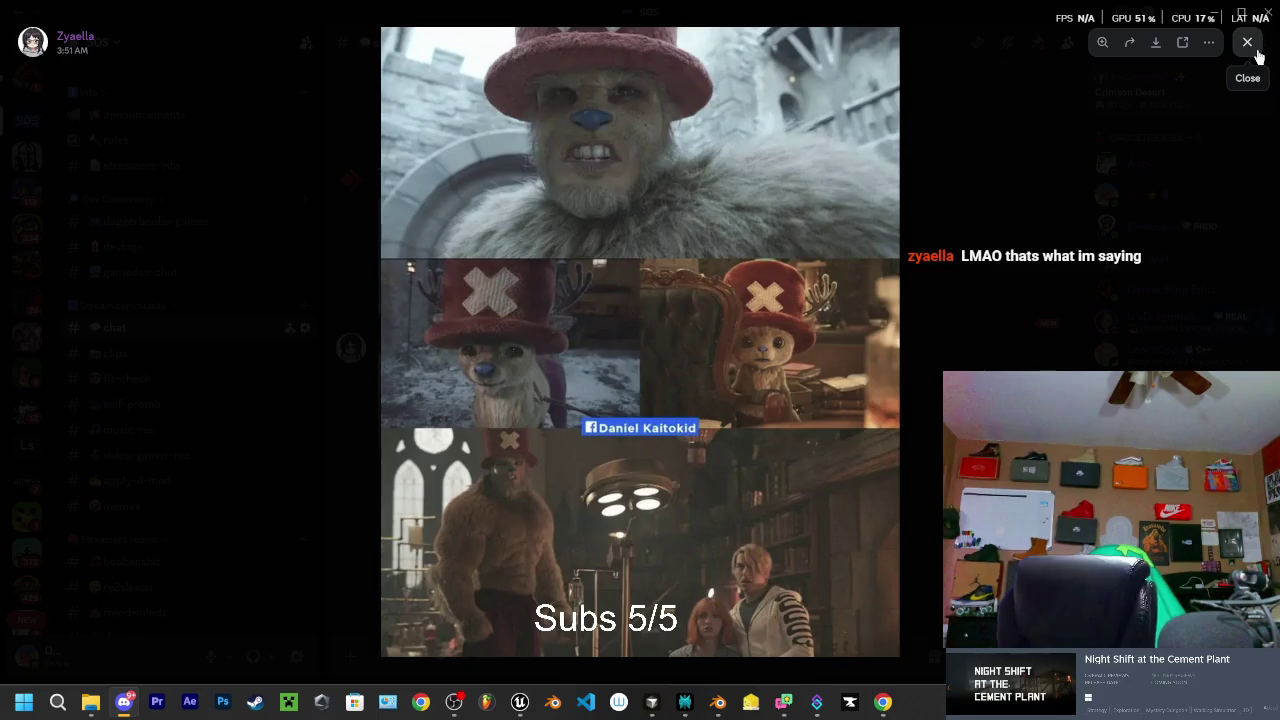
pyautogui.click(1258, 52)
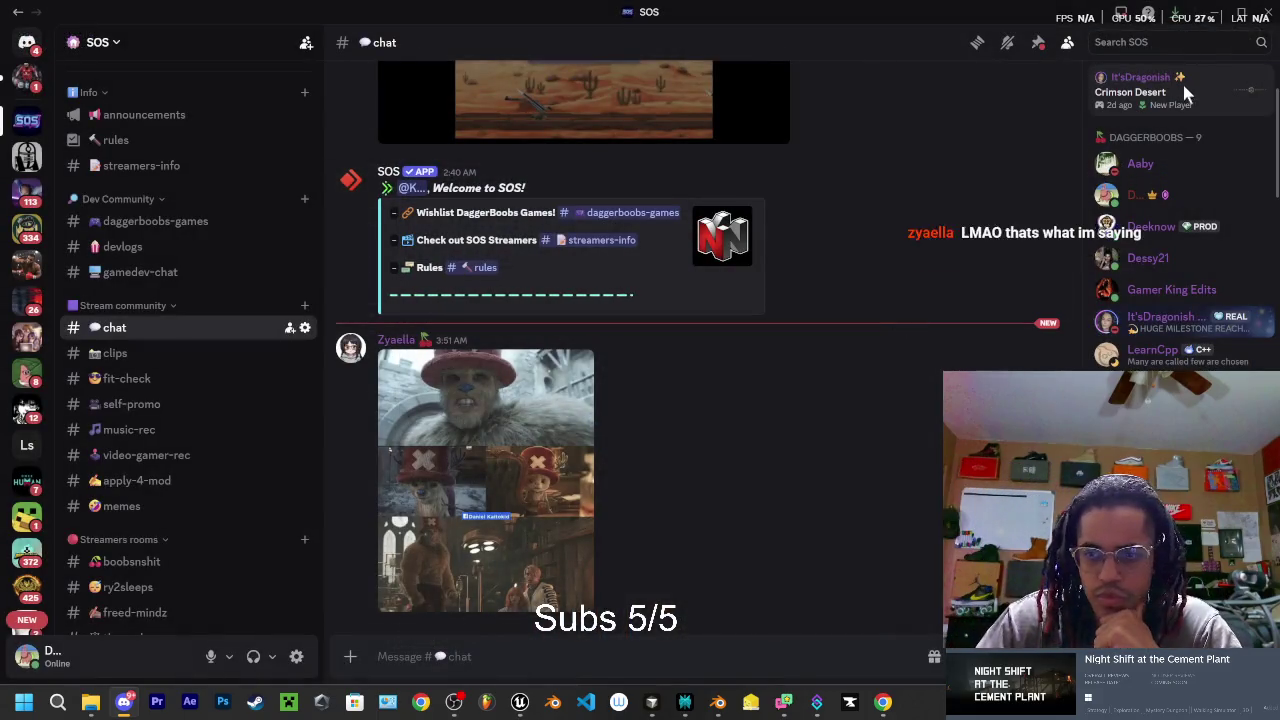
pyautogui.hotkey('alt', 'Tab')
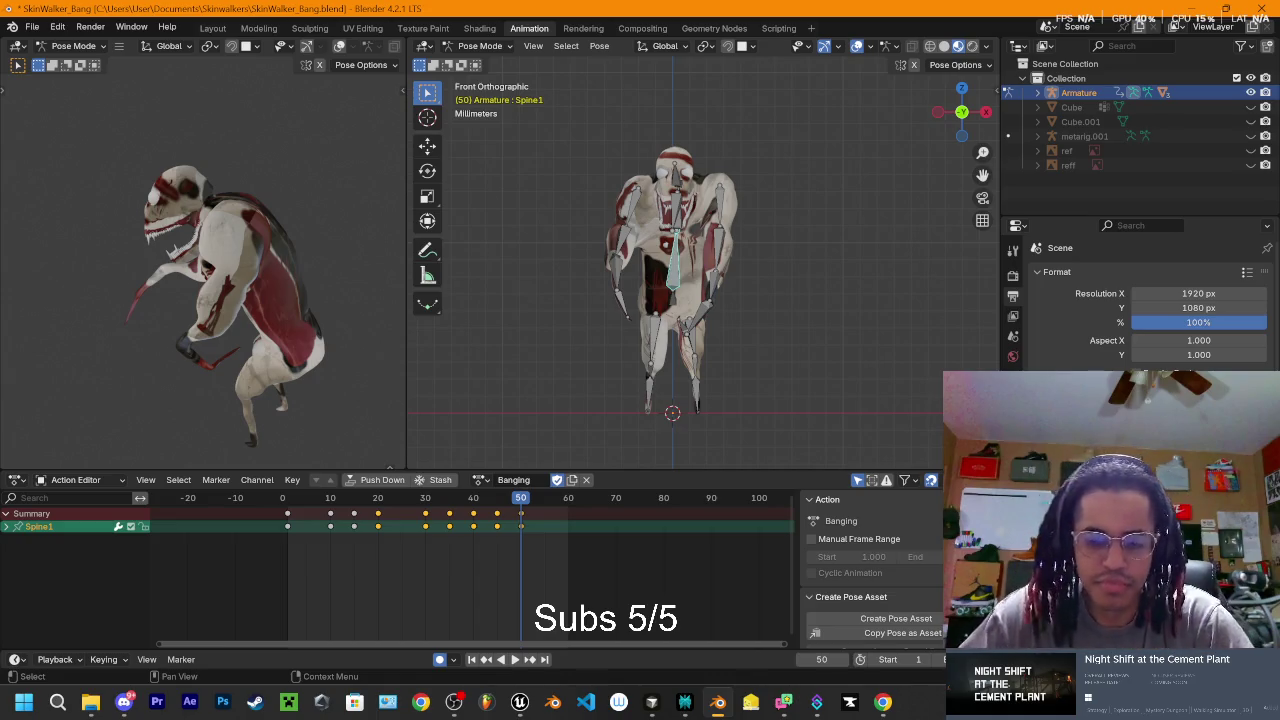
# - Re-rotate Spine1 near frame 49 of the Banging action and check frame 50
pyautogui.moveTo(520, 500)
pyautogui.mouseDown()
pyautogui.moveTo(440, 518)
pyautogui.moveTo(520, 541)
pyautogui.mouseUp()
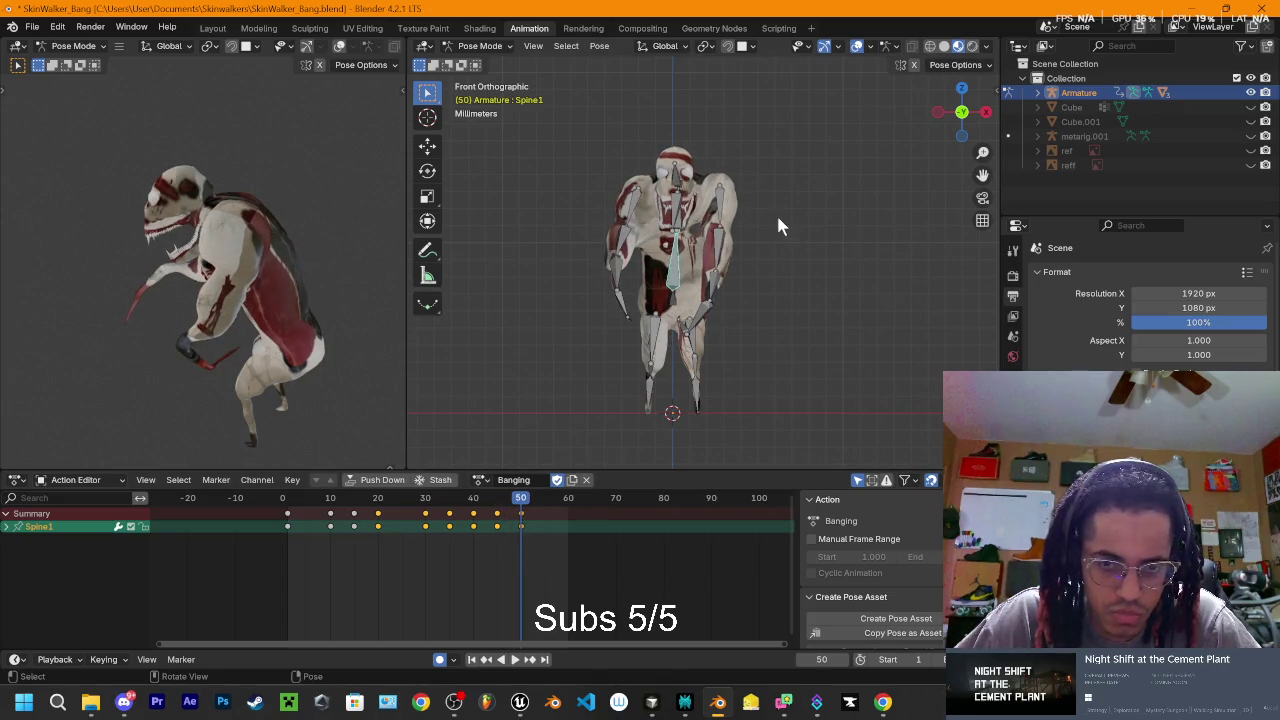
pyautogui.press('r')
pyautogui.click(571, 480)
pyautogui.click(516, 500)
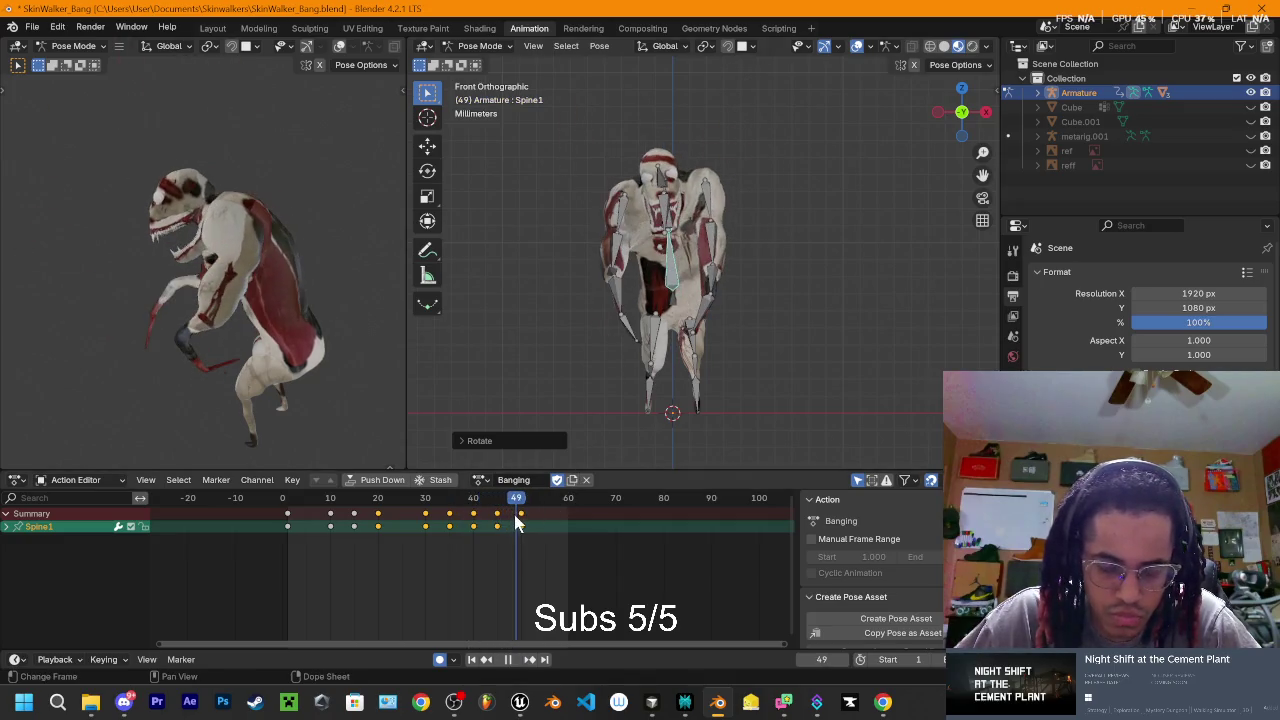
pyautogui.click(520, 500)
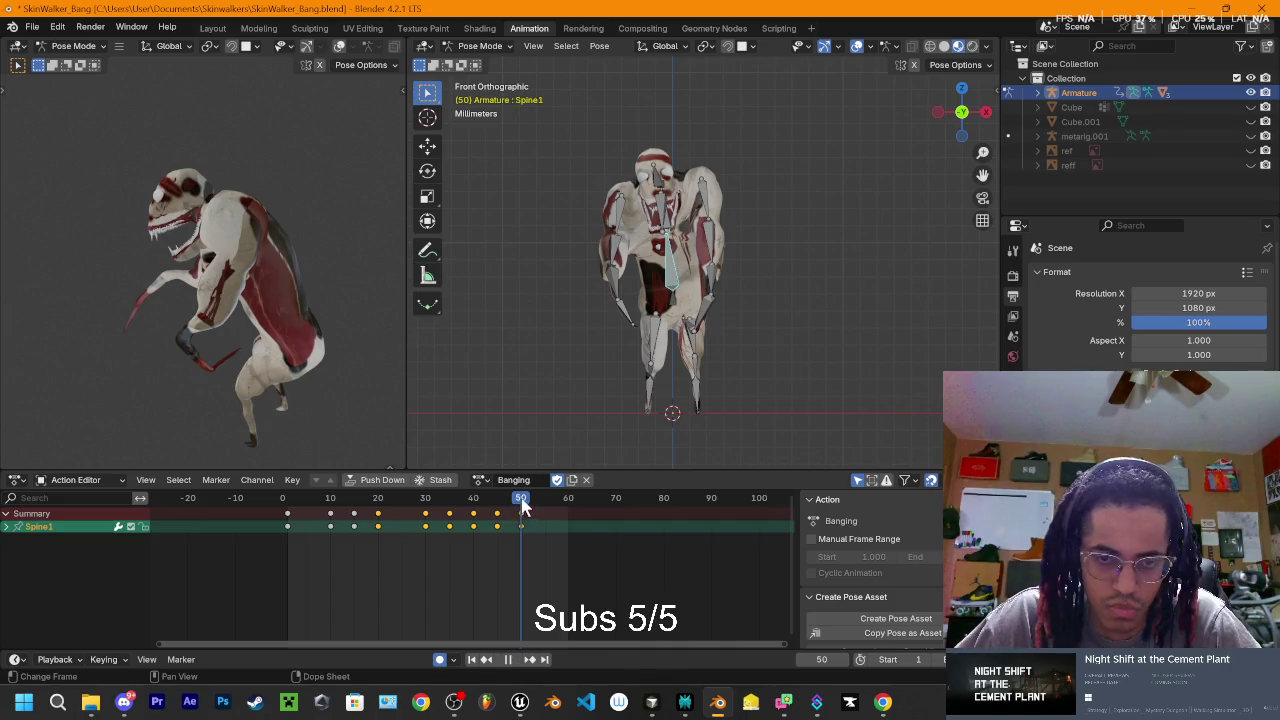
# - Scrub to frame 42 and begin rotating Spine1 for a raised-arm pose
pyautogui.moveTo(520, 505)
pyautogui.mouseDown()
pyautogui.moveTo(443, 510)
pyautogui.moveTo(478, 522)
pyautogui.mouseUp()
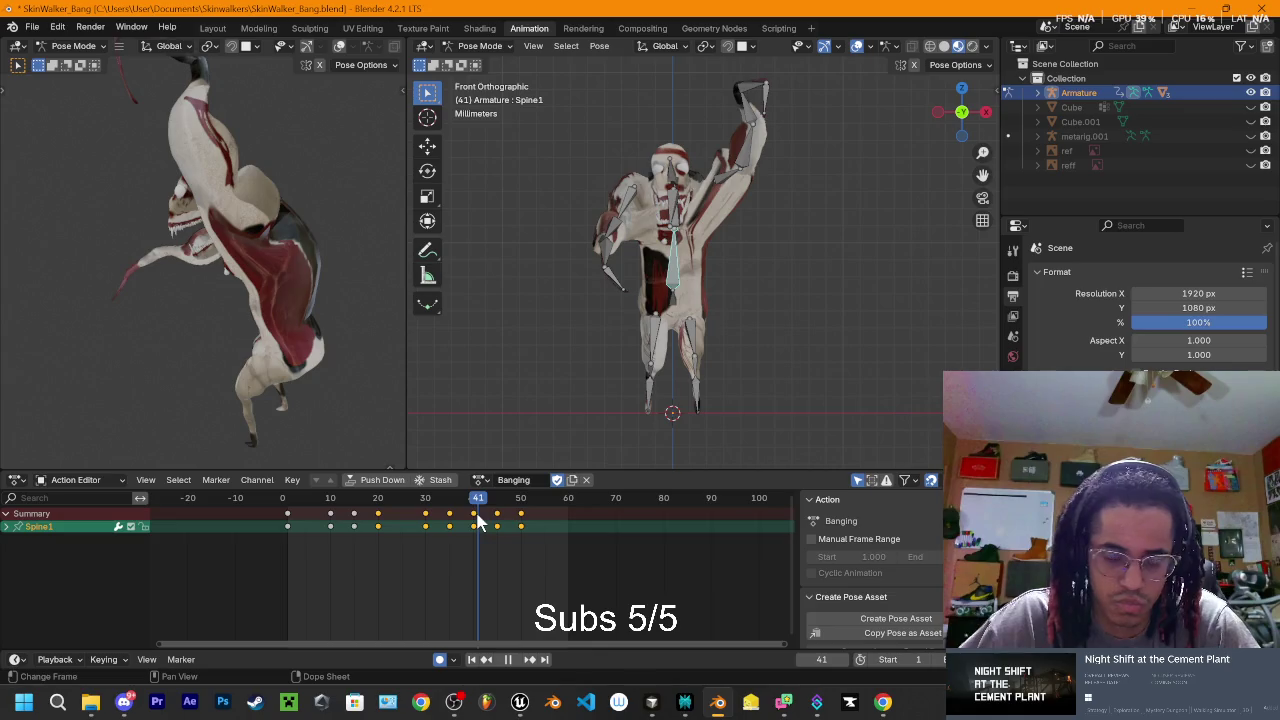
pyautogui.moveTo(478, 522); pyautogui.dragTo(483, 526)
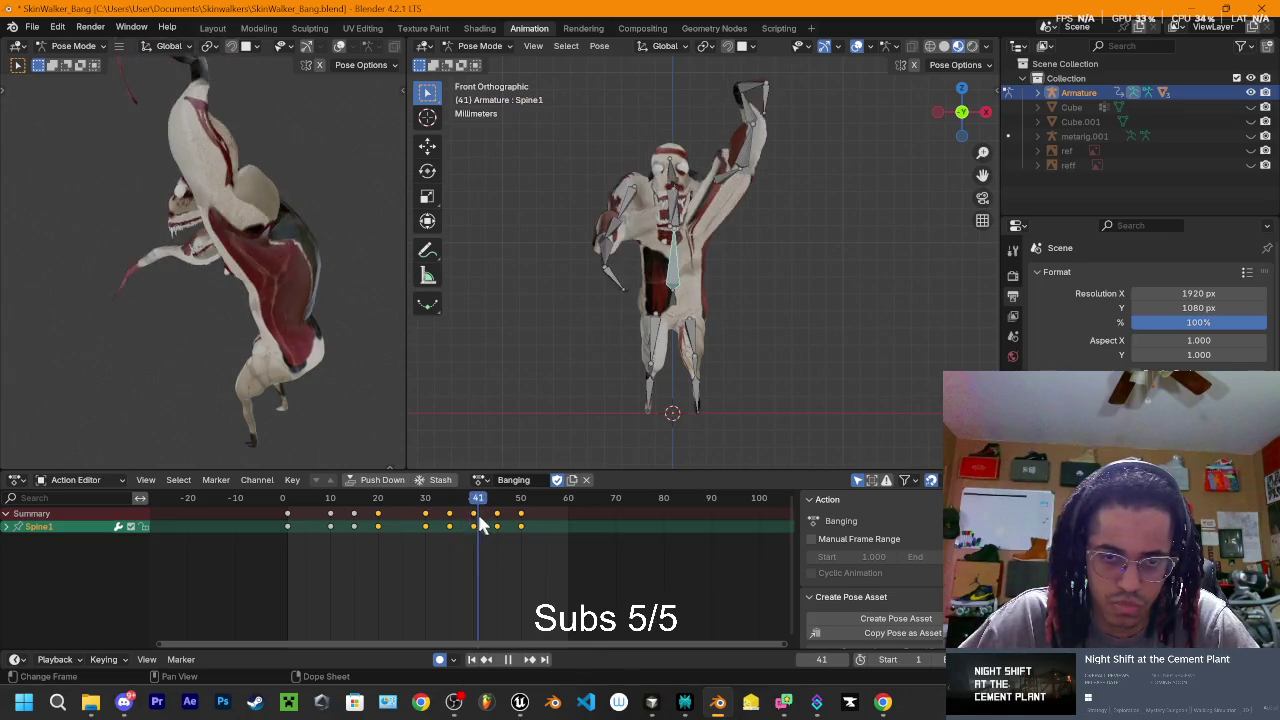
pyautogui.moveTo(483, 527); pyautogui.dragTo(484, 527)
pyautogui.press('space')
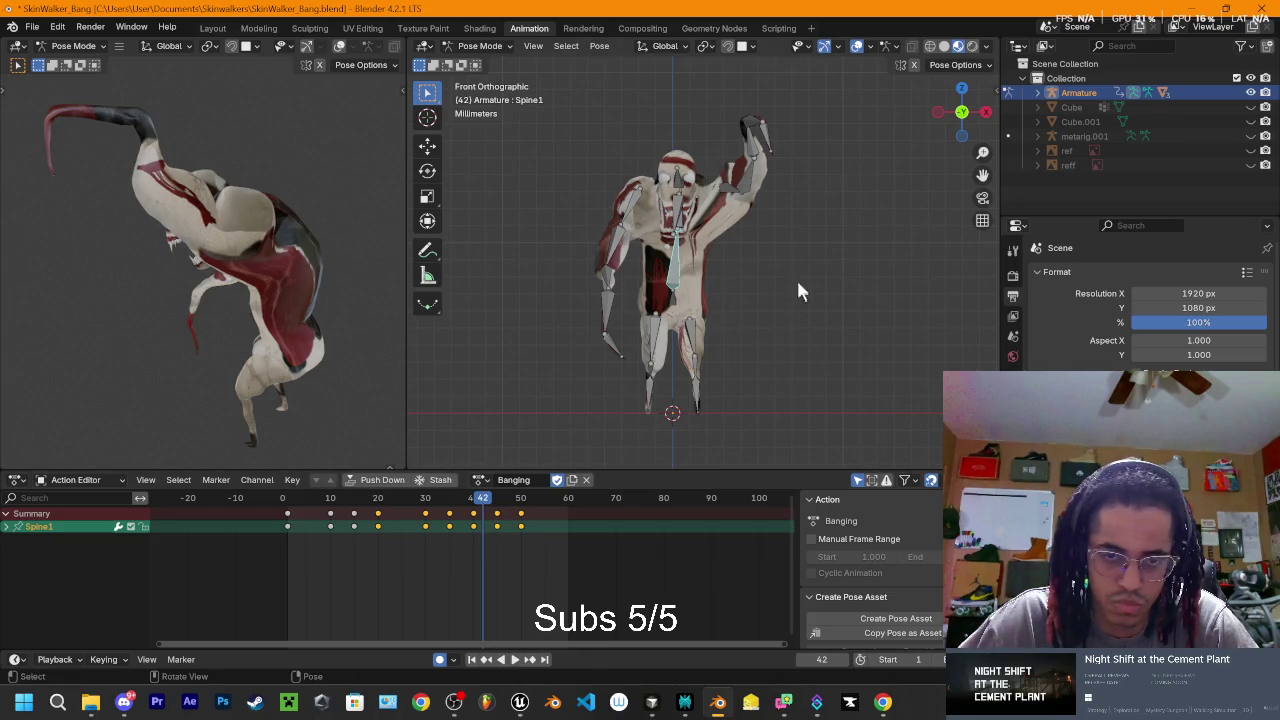
pyautogui.press('r')
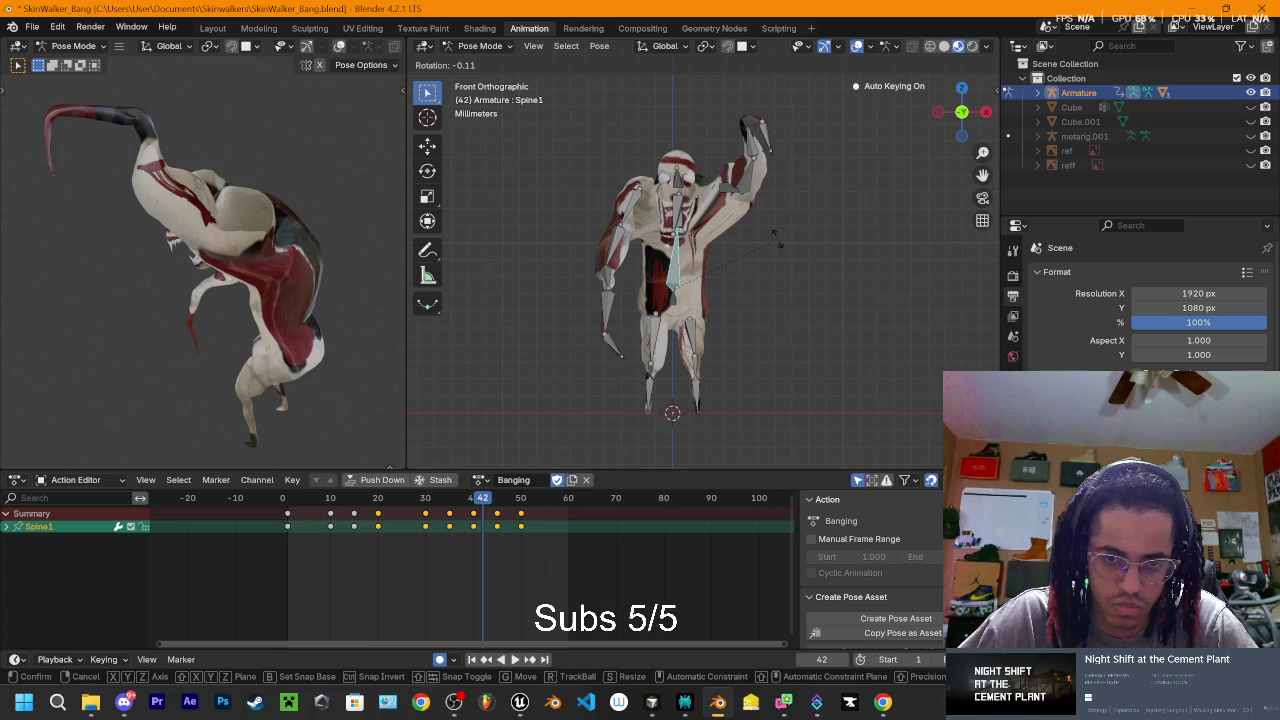
# - Confirm the new Spine1 rotation key, then key another Spine1 rotation at frame 45
pyautogui.click(700, 330)
pyautogui.press('space')
pyautogui.moveTo(488, 503); pyautogui.dragTo(497, 503)
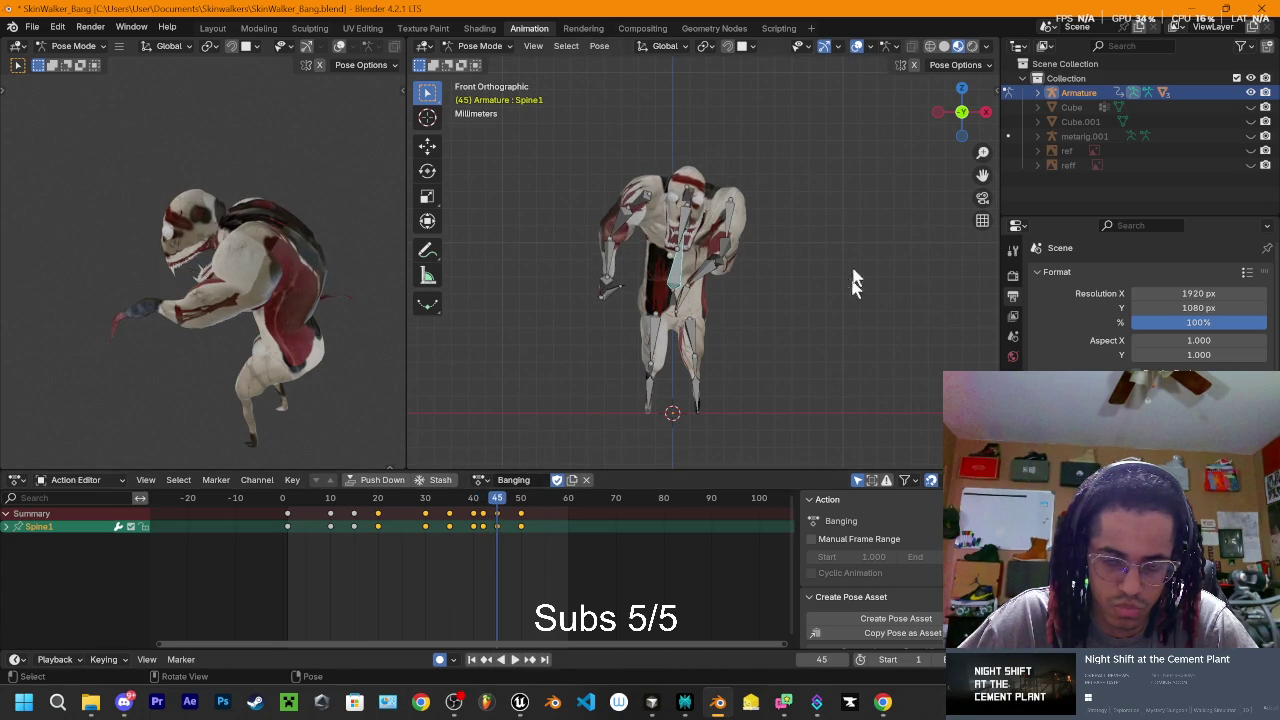
pyautogui.press('r')
pyautogui.click(487, 480)
# - Add further Spine1 rotation keys around frame 48 to finish the in-betweens
pyautogui.moveTo(497, 503)
pyautogui.mouseDown()
pyautogui.moveTo(514, 508)
pyautogui.moveTo(435, 512)
pyautogui.moveTo(484, 523)
pyautogui.mouseUp()
pyautogui.press('r')
pyautogui.click(740, 371)
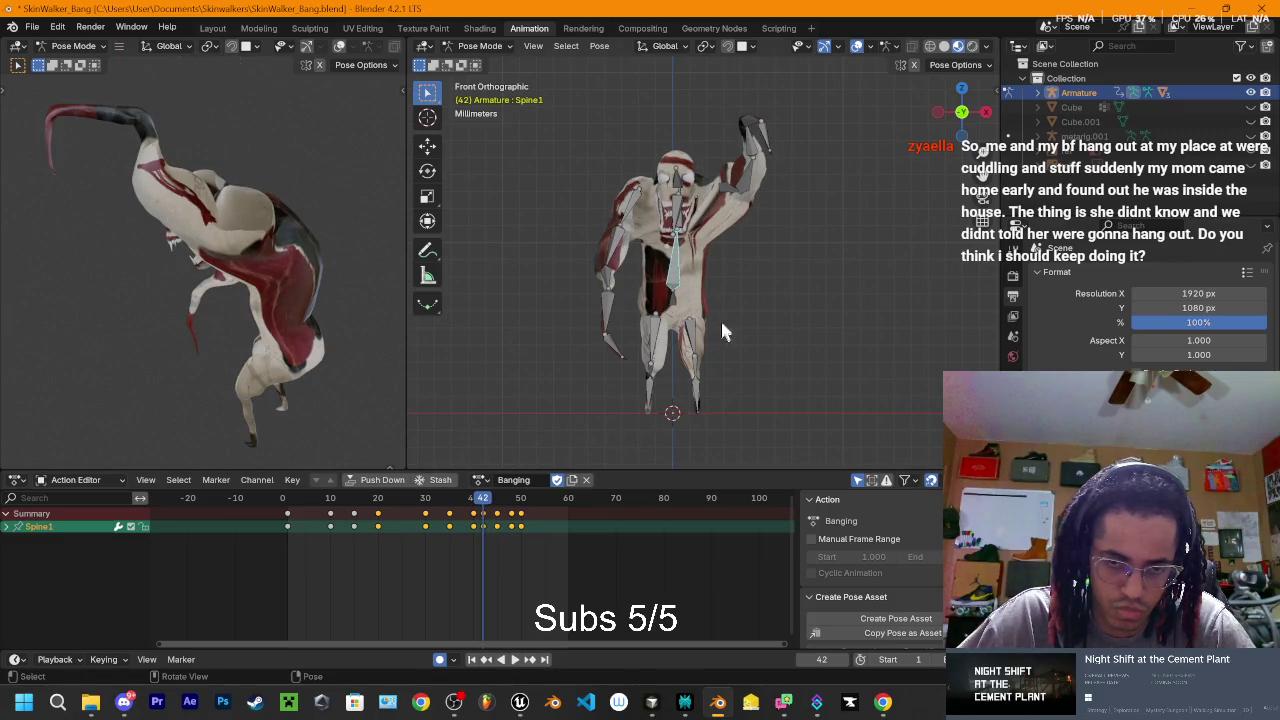
pyautogui.press('r')
pyautogui.click(569, 412)
# - Play back the Banging action repeatedly, scrubbing frames 39–47 to review the arm pound
pyautogui.press('space')
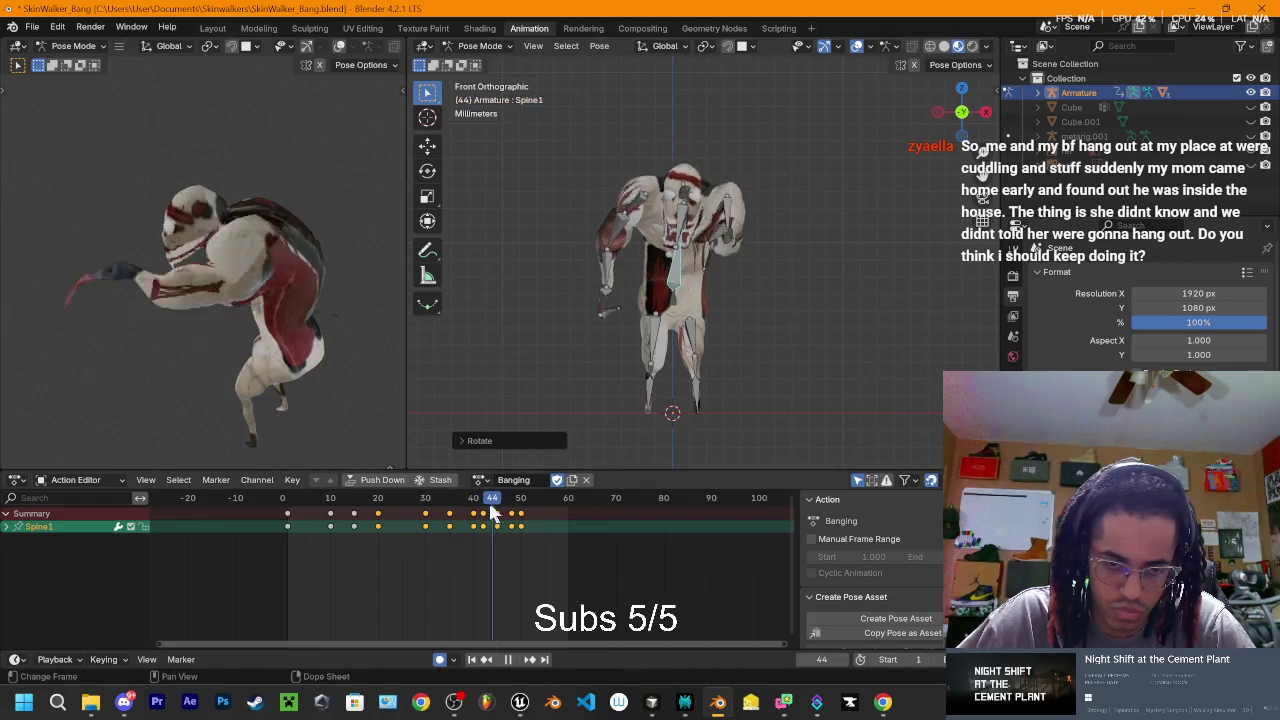
pyautogui.press('Escape')
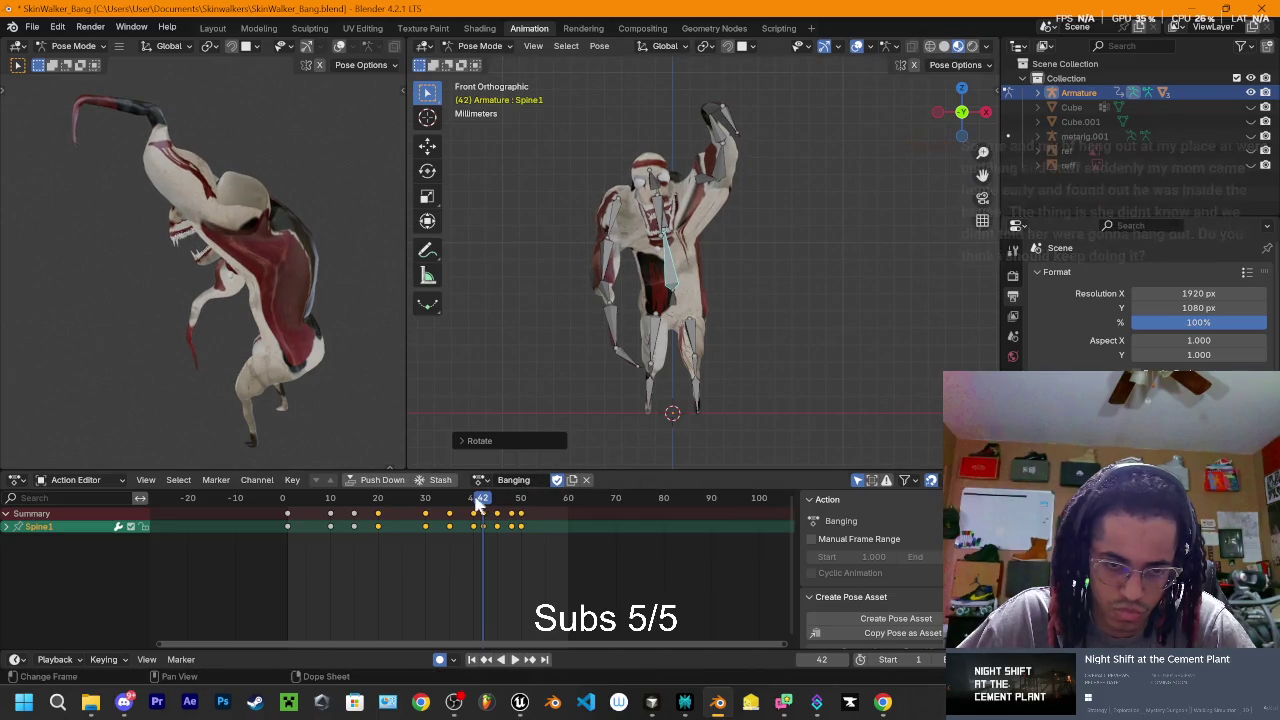
pyautogui.press('space')
pyautogui.click(480, 507)
pyautogui.moveTo(480, 507)
pyautogui.mouseDown()
pyautogui.moveTo(507, 527)
pyautogui.moveTo(421, 520)
pyautogui.mouseUp()
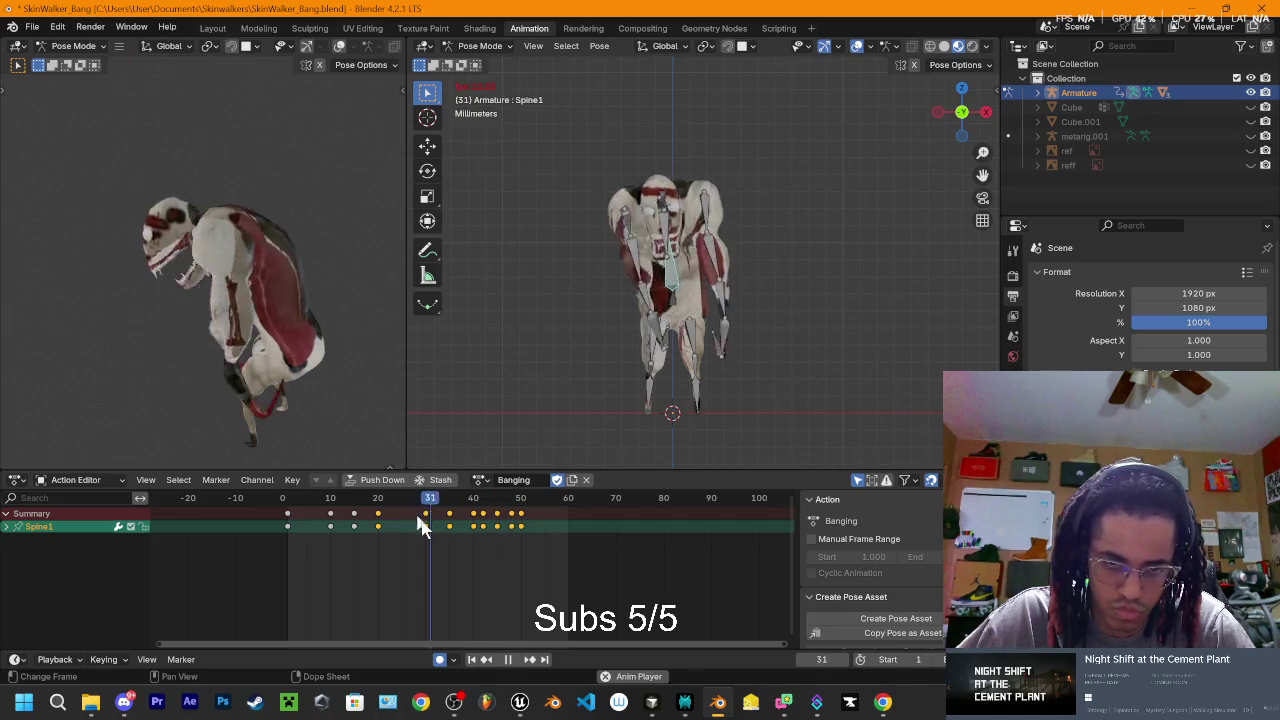
pyautogui.press('Escape')
pyautogui.press('space')
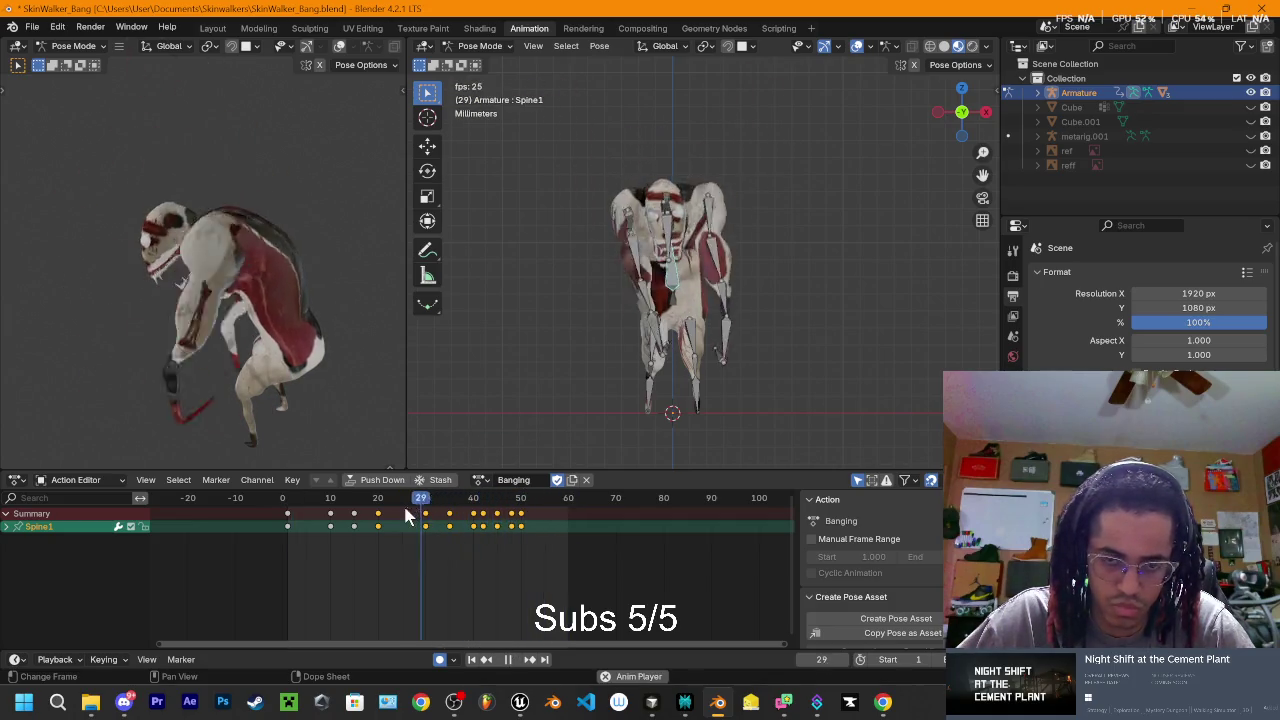
pyautogui.press('space')
pyautogui.press('space')
pyautogui.moveTo(383, 497); pyautogui.dragTo(466, 502)
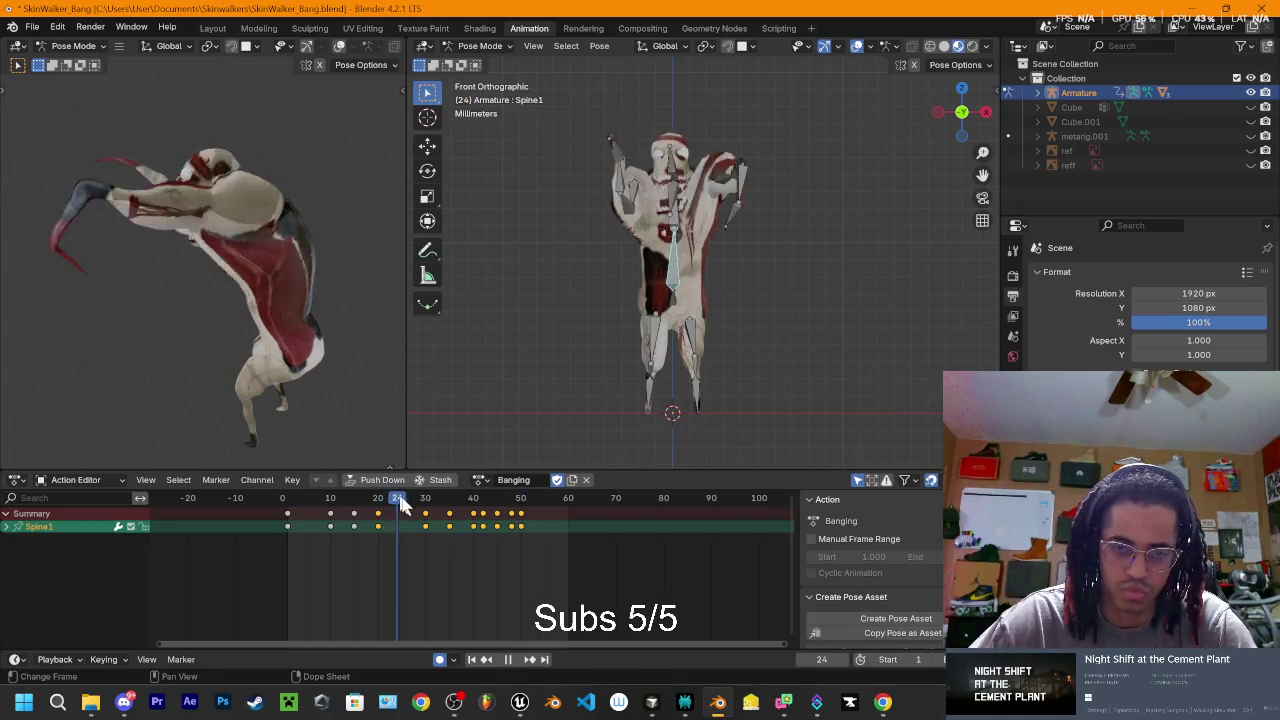
pyautogui.press('space')
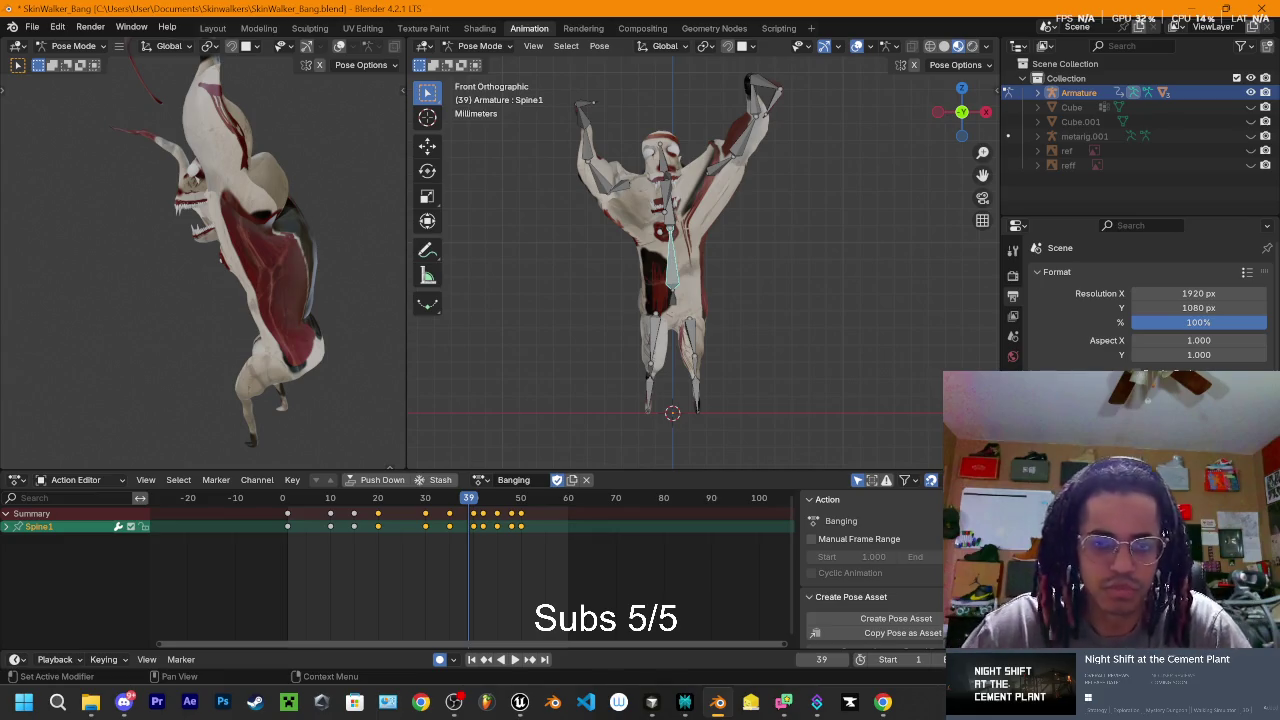
pyautogui.press('space')
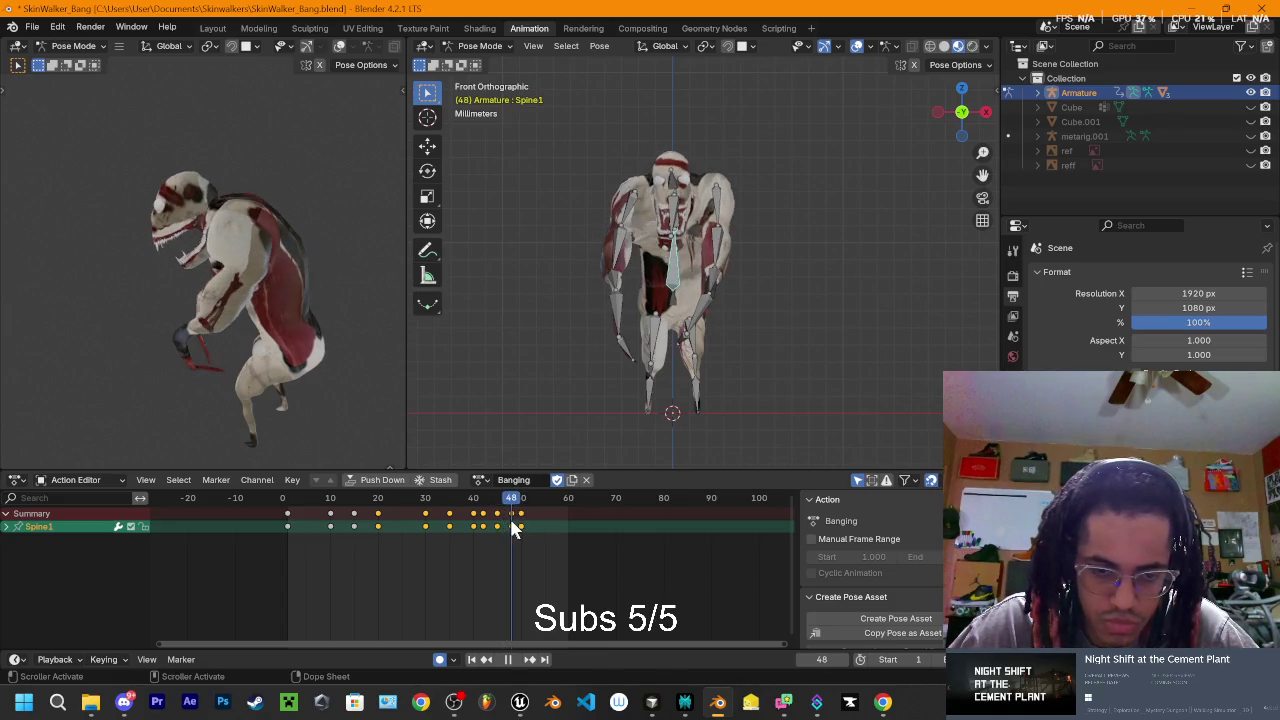
# - Deselect all keyframes and box-select the final Spine1 key of the action
pyautogui.press('space')
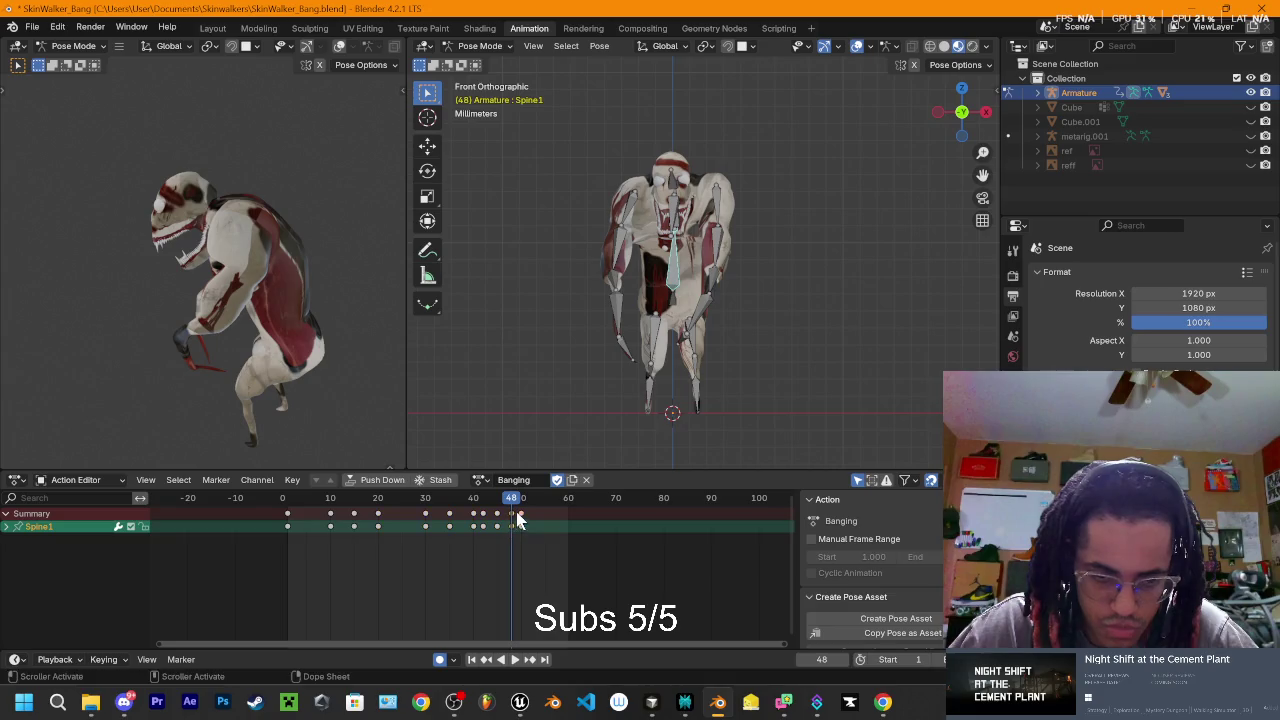
pyautogui.click(520, 513)
pyautogui.press('space')
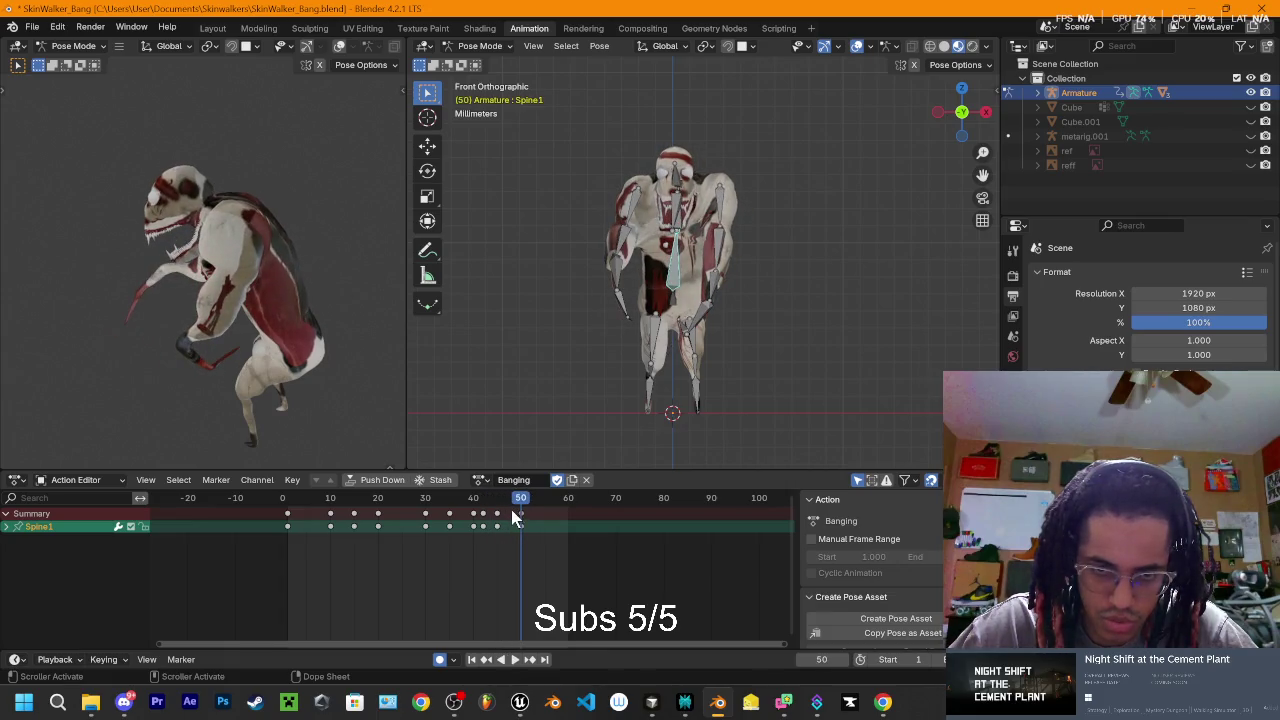
pyautogui.moveTo(517, 516); pyautogui.dragTo(521, 506)
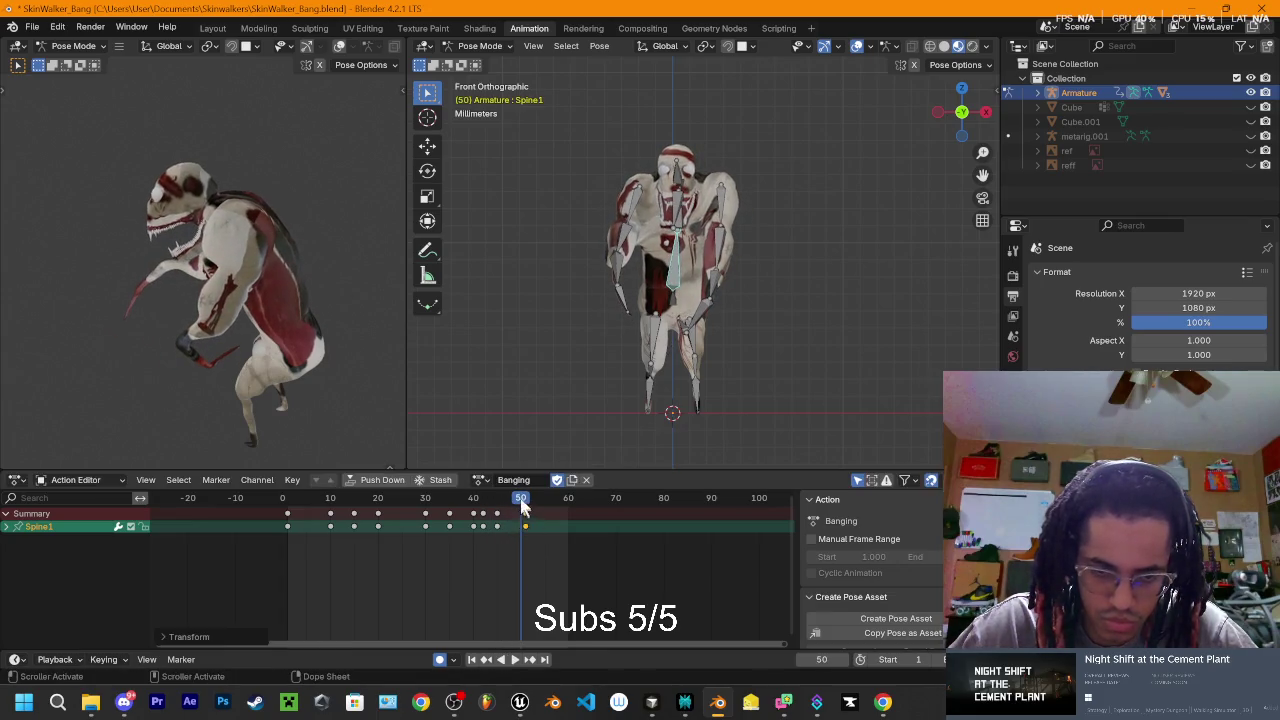
# - Slide the final Spine1 key later so the pound lands at frame 50
pyautogui.press('space')
pyautogui.press('g')
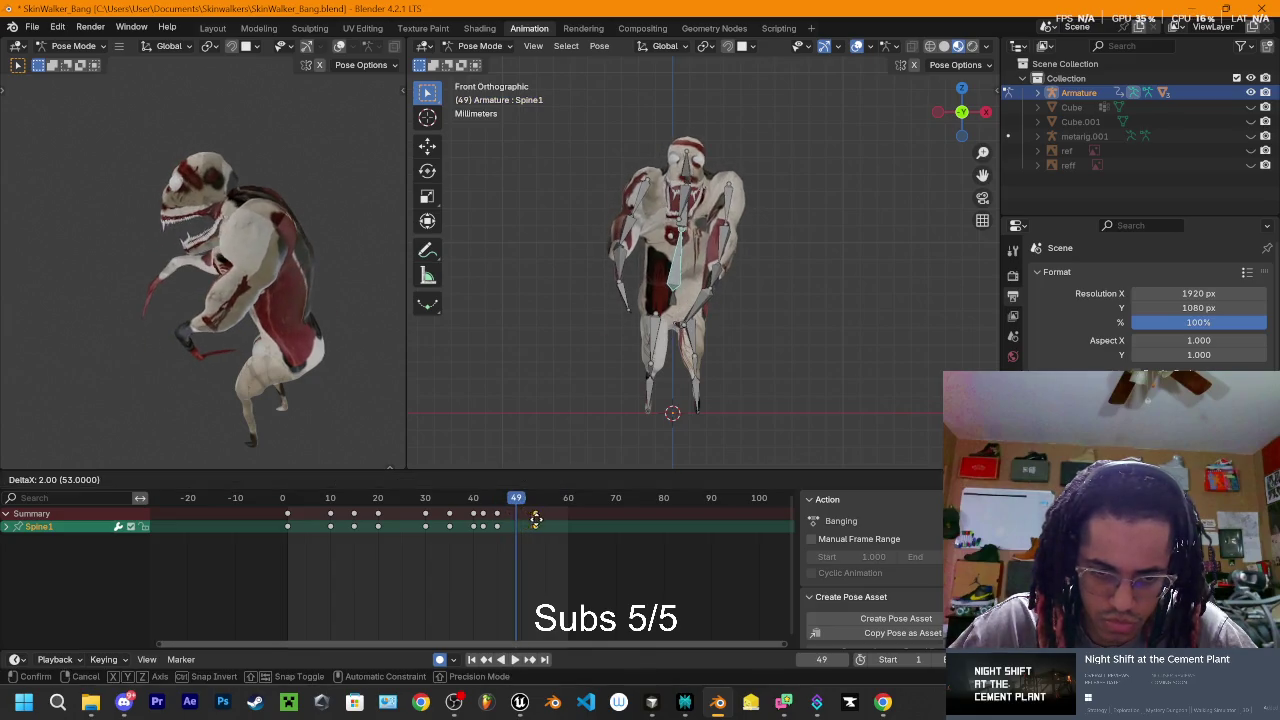
pyautogui.click(517, 518)
pyautogui.press('Right')
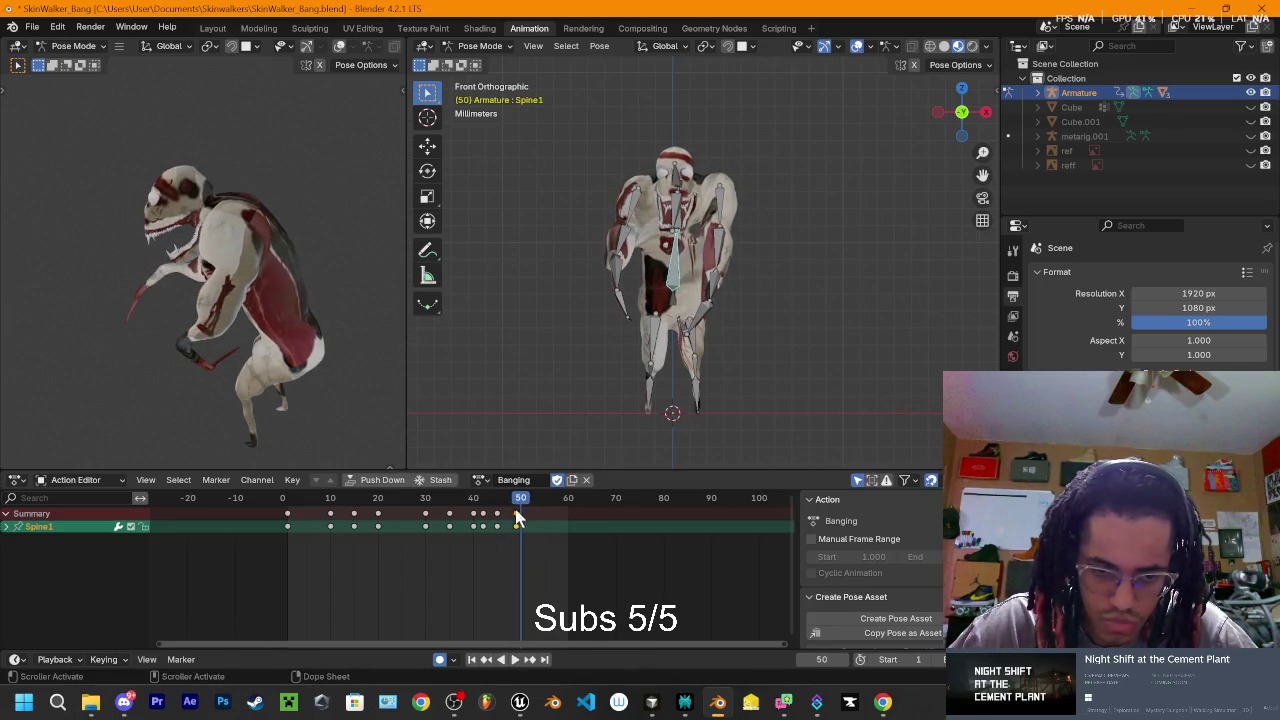
pyautogui.press('g')
pyautogui.click(522, 515)
# - Play back the retimed pound, then switch to Right Orthographic view with Spine1 deselected
pyautogui.press('space')
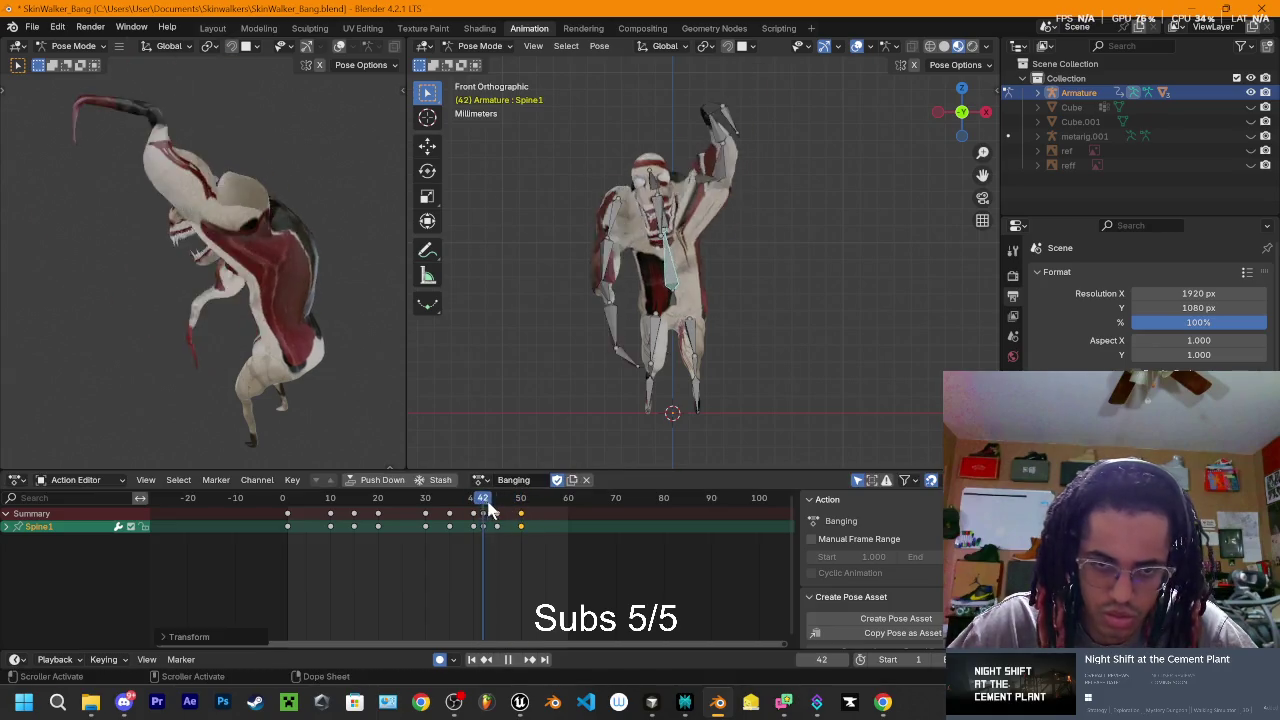
pyautogui.press('Escape')
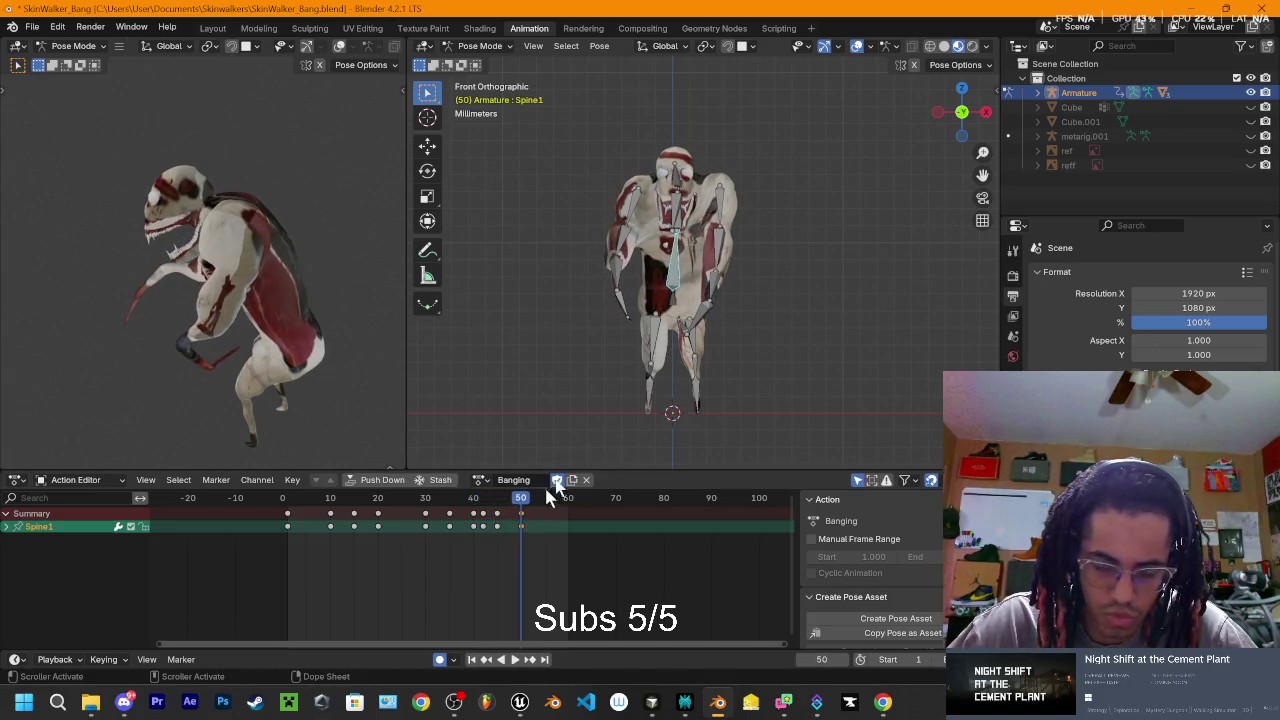
pyautogui.click(950, 150)
pyautogui.click(985, 112)
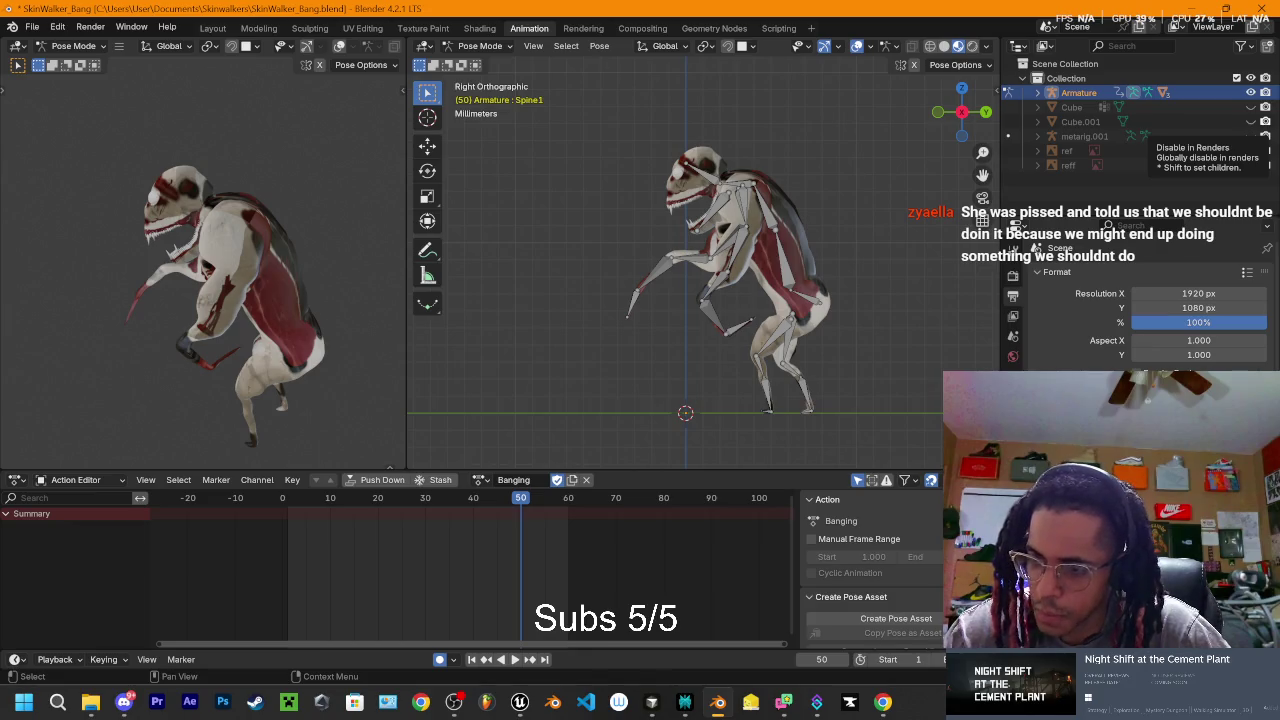
pyautogui.hotkey('alt', 'Tab')
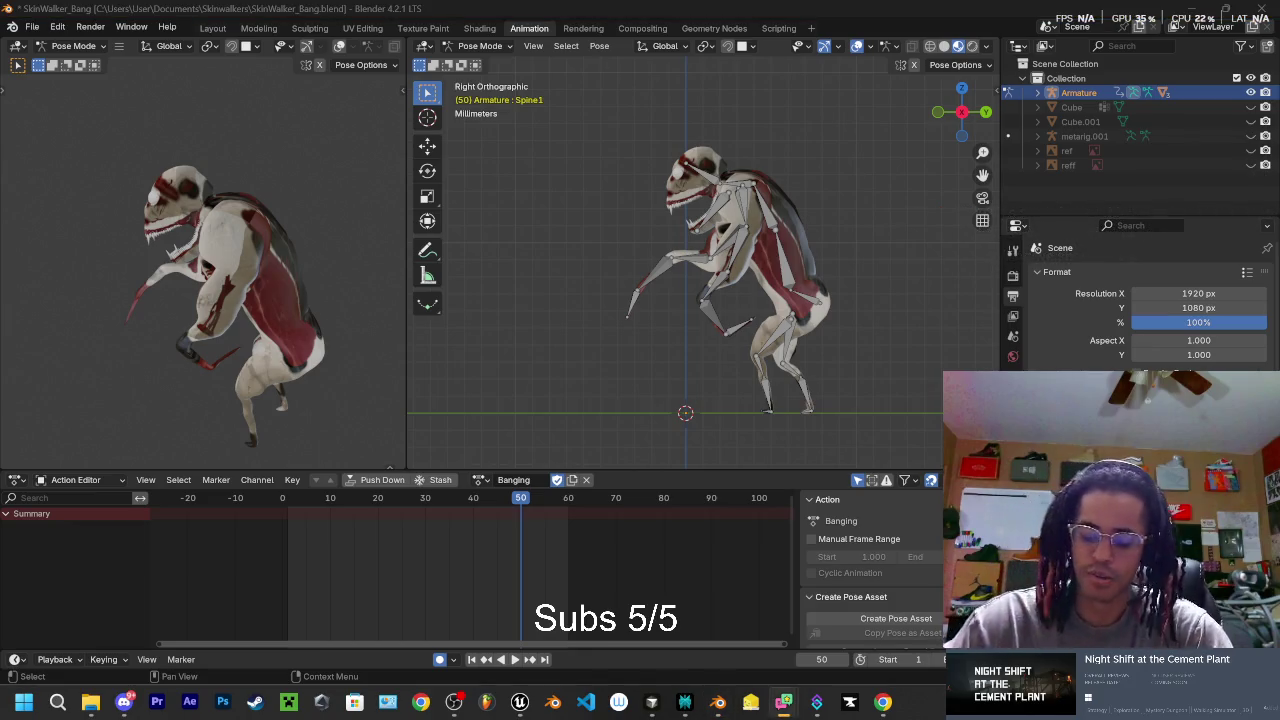
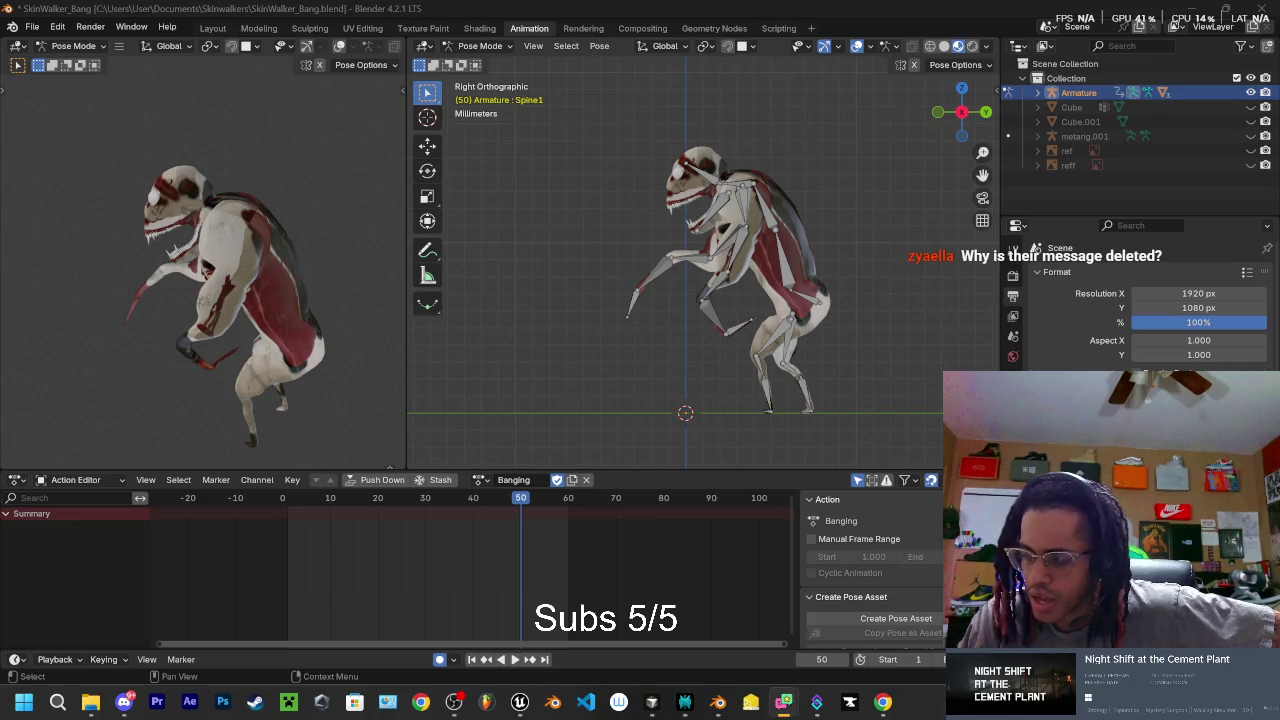
# - Close the stream chat window and switch to the Twitch Stream Manager dashboard
pyautogui.moveTo(1150, 18); pyautogui.dragTo(752, 72)
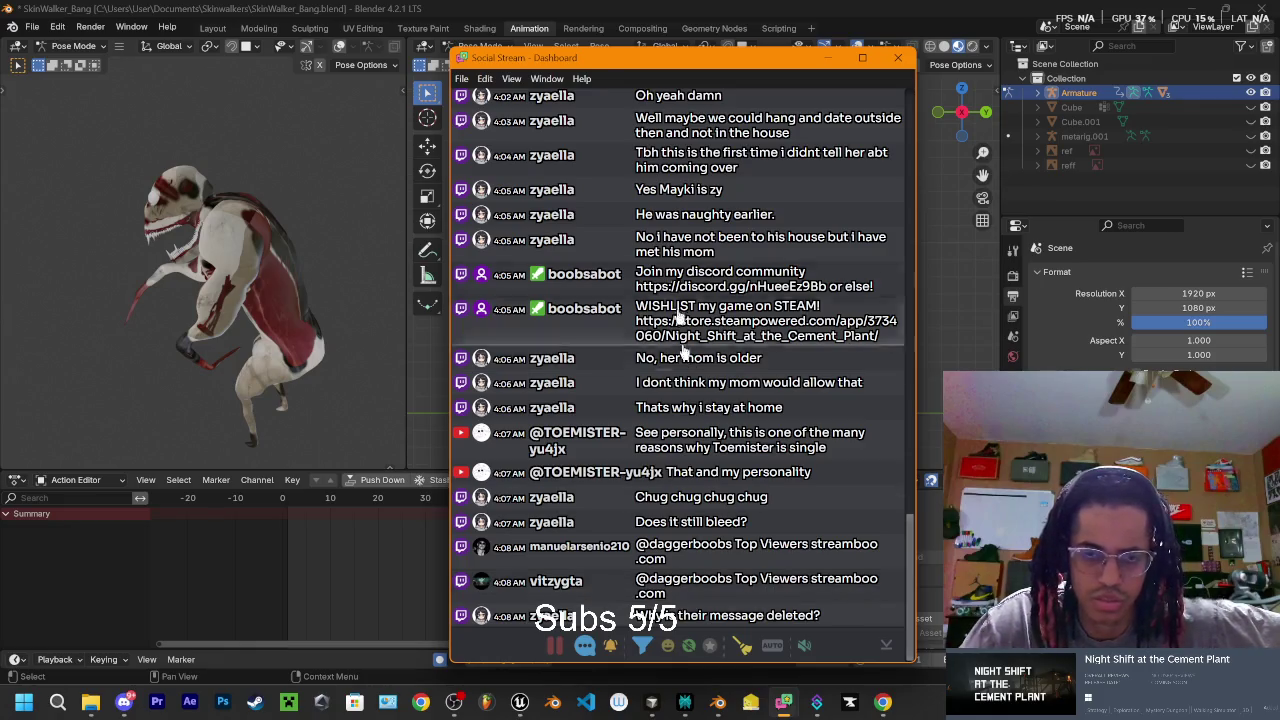
pyautogui.moveTo(624, 66); pyautogui.dragTo(718, 82)
pyautogui.click(924, 74)
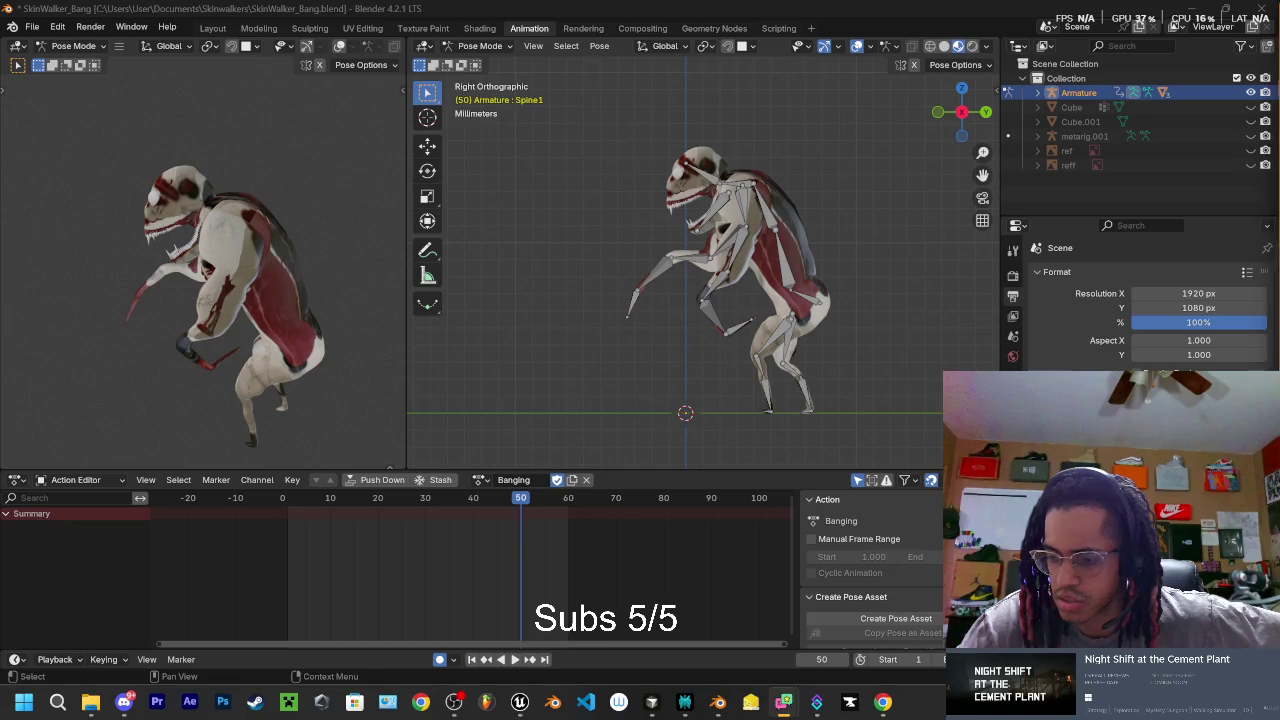
pyautogui.hotkey('alt', 'Tab')
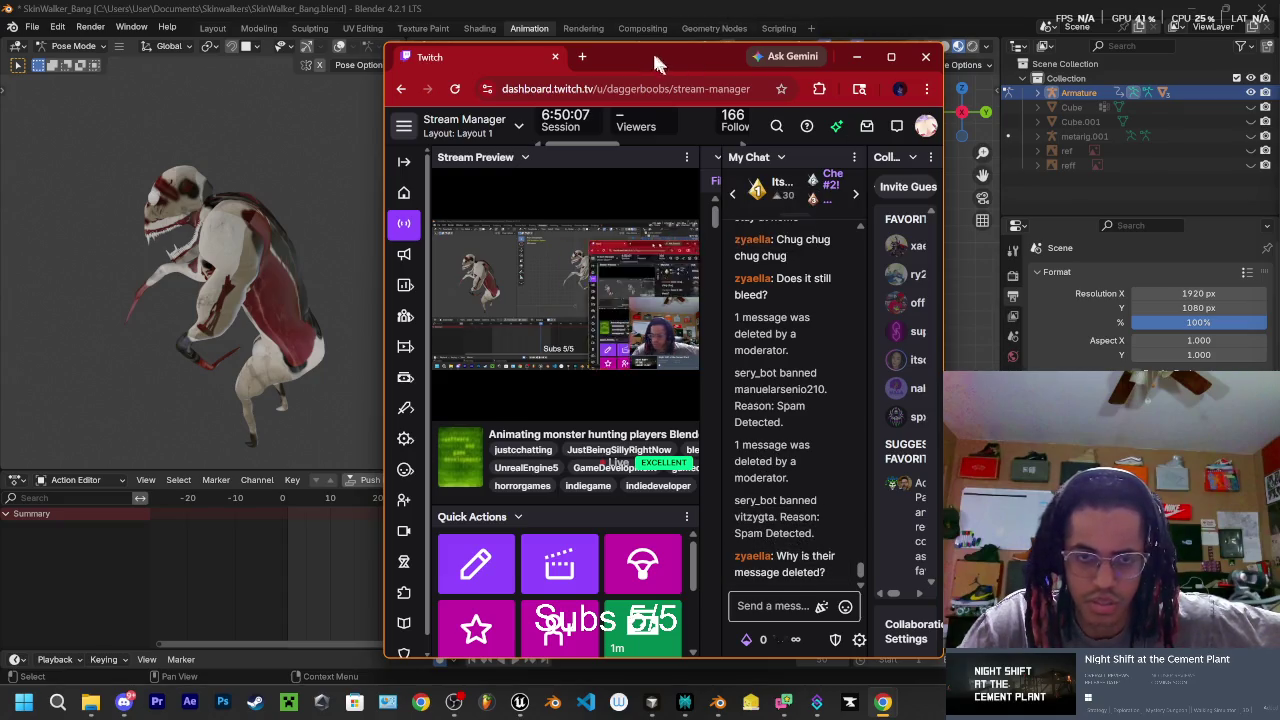
# - Move the Twitch dashboard off-screen to reveal the skinwalker rig at frame 50
pyautogui.moveTo(613, 50); pyautogui.dragTo(1270, 85)
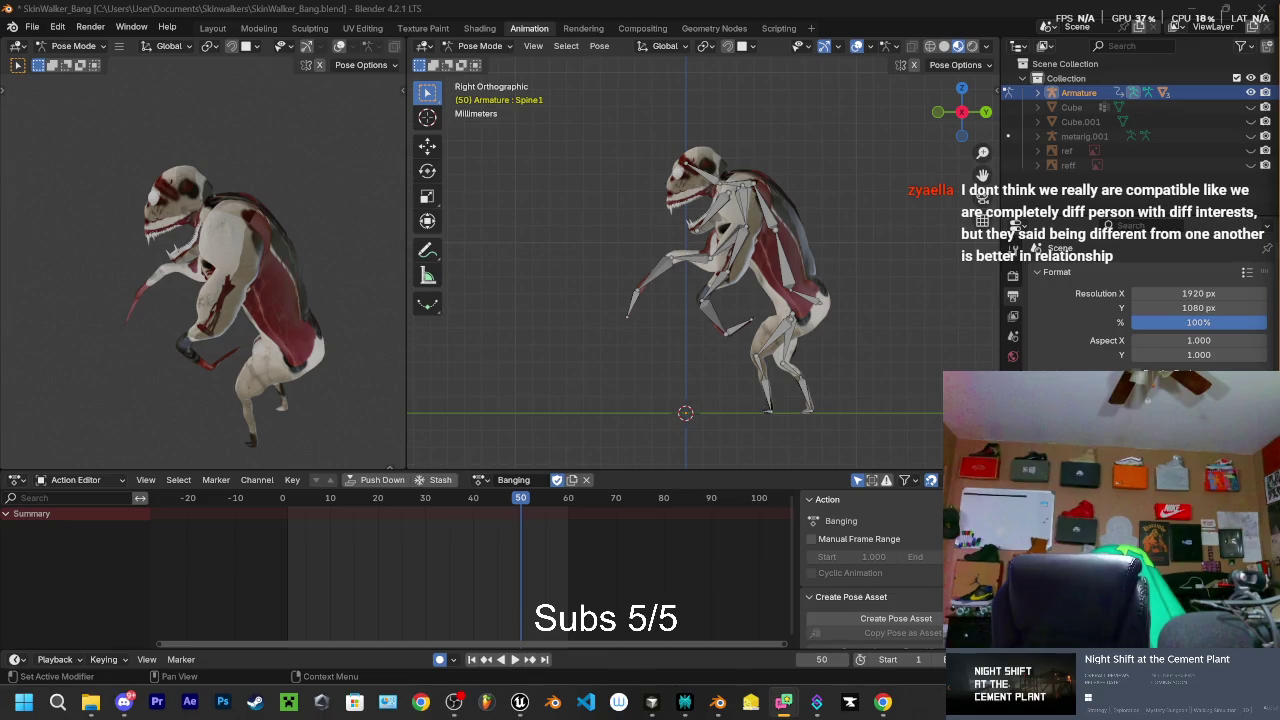
pyautogui.hotkey('ctrl', 's')
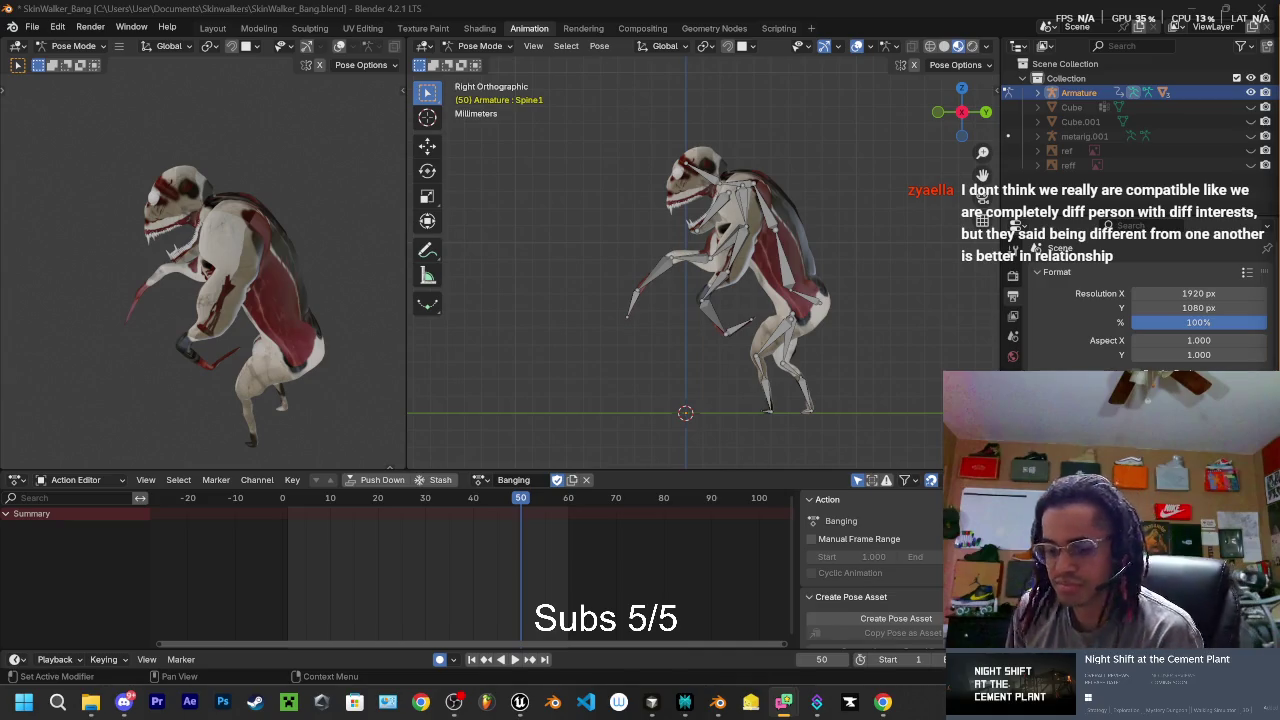
pyautogui.hotkey('ctrl', 's')
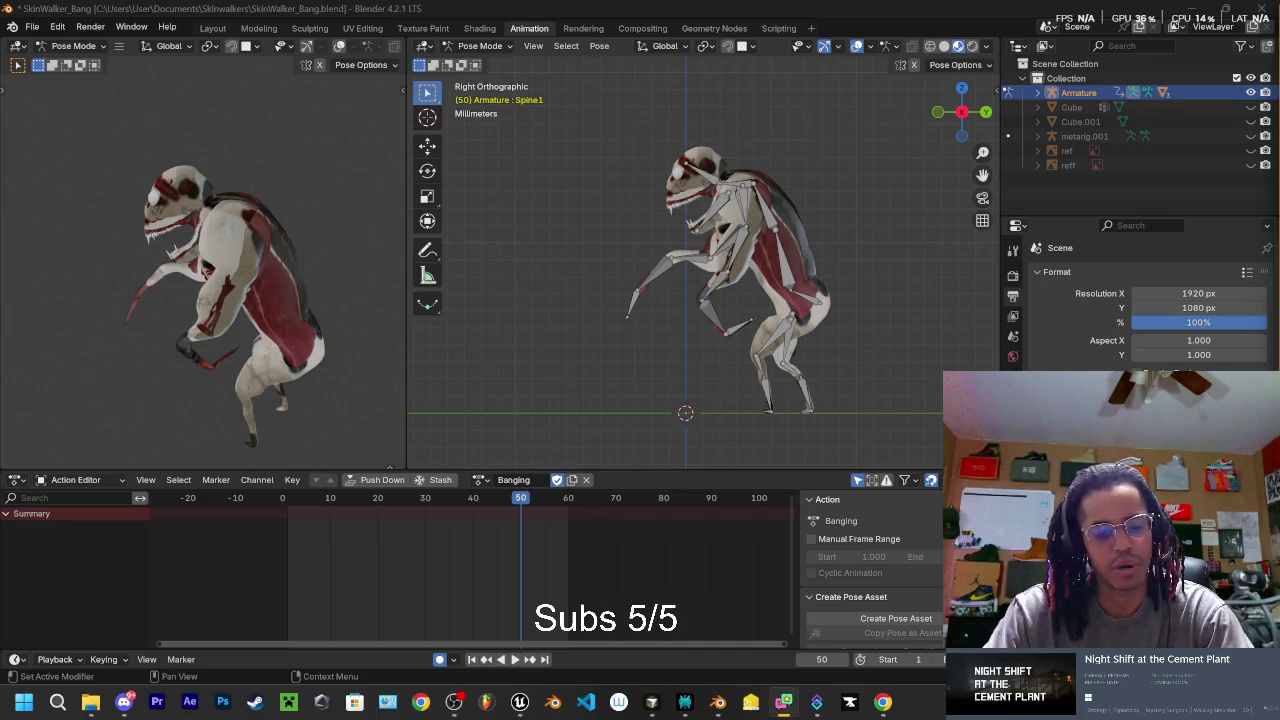
pyautogui.press('XF86AudioLowerVolume')
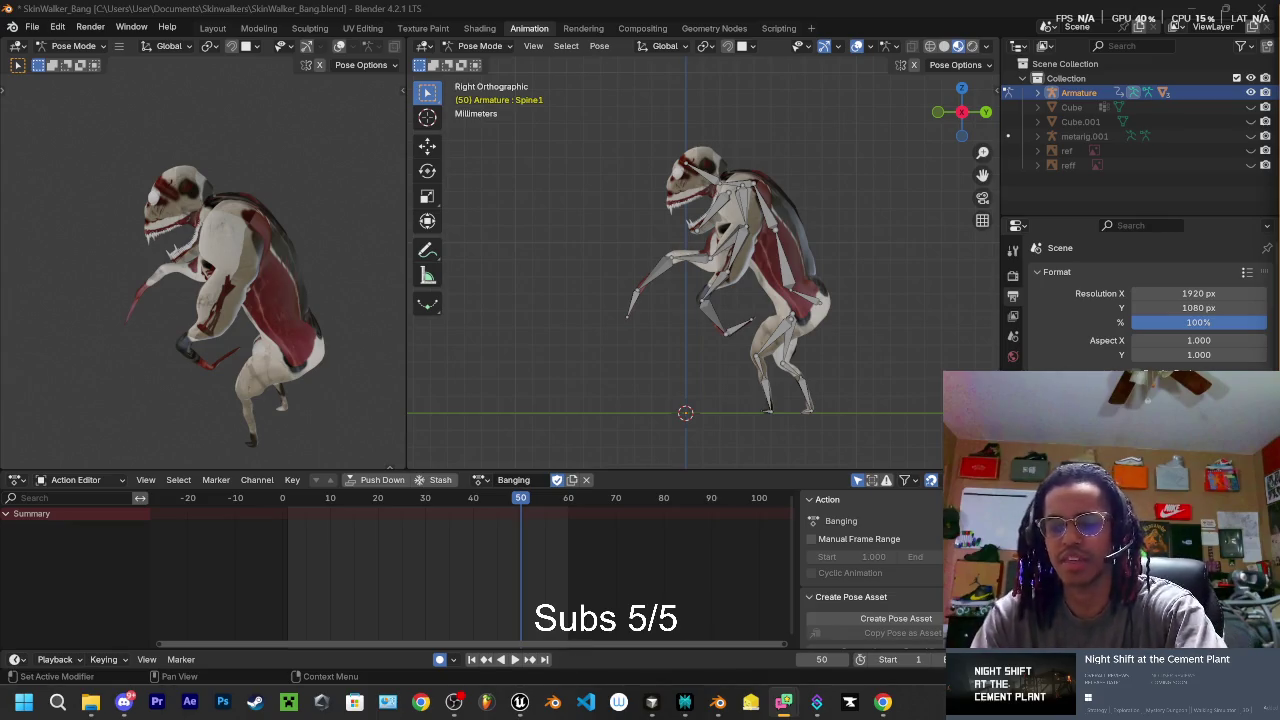
pyautogui.press('XF86AudioRaiseVolume')
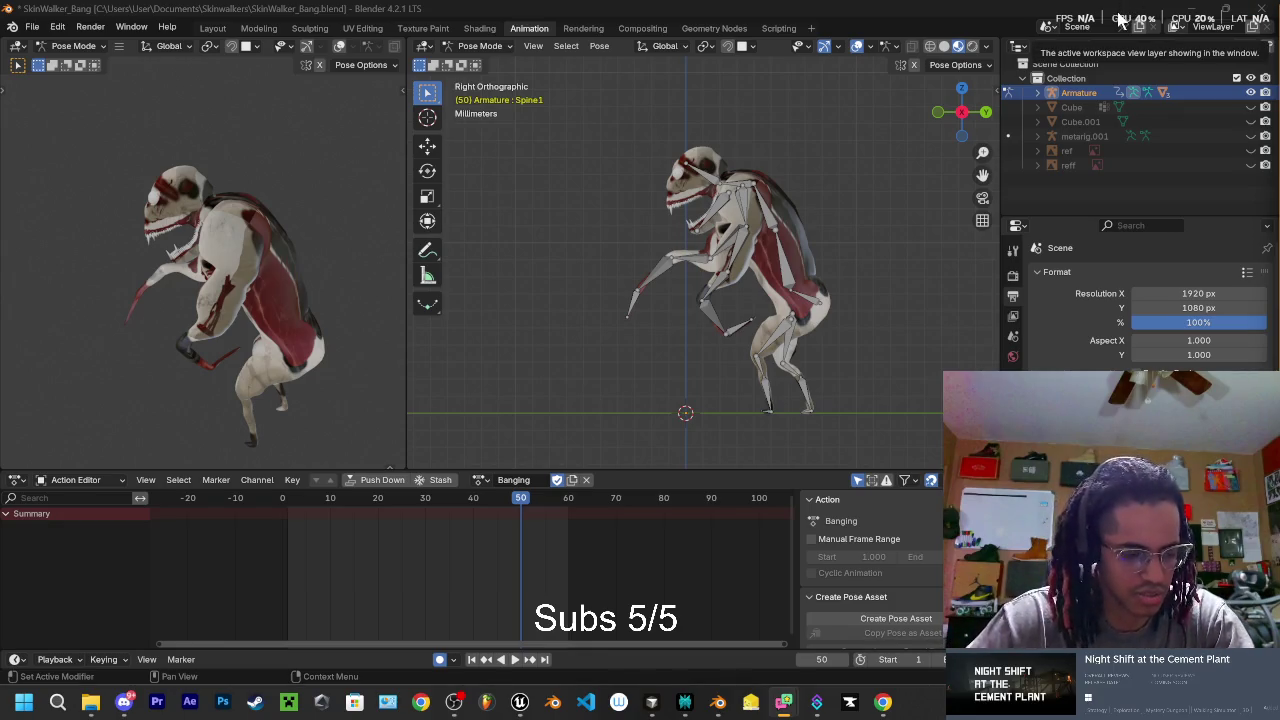
pyautogui.scroll(1, 805, 256)
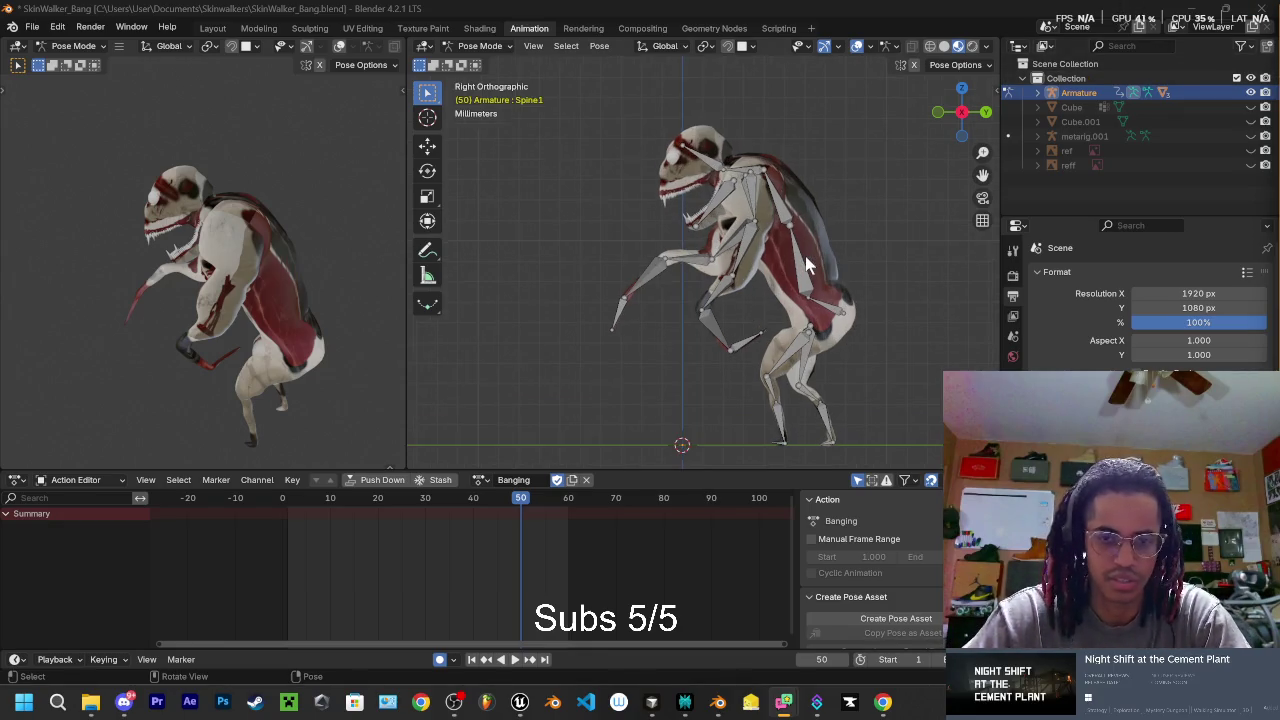
# - Select the Spine2 bone, play the Banging action and scrub frames 36 to 48
pyautogui.moveTo(816, 259)
pyautogui.keyDown('shift'); pyautogui.mouseDown(button='middle')
pyautogui.moveTo(850, 218)
pyautogui.moveTo(835, 207)
pyautogui.mouseUp(button='middle'); pyautogui.keyUp('shift')
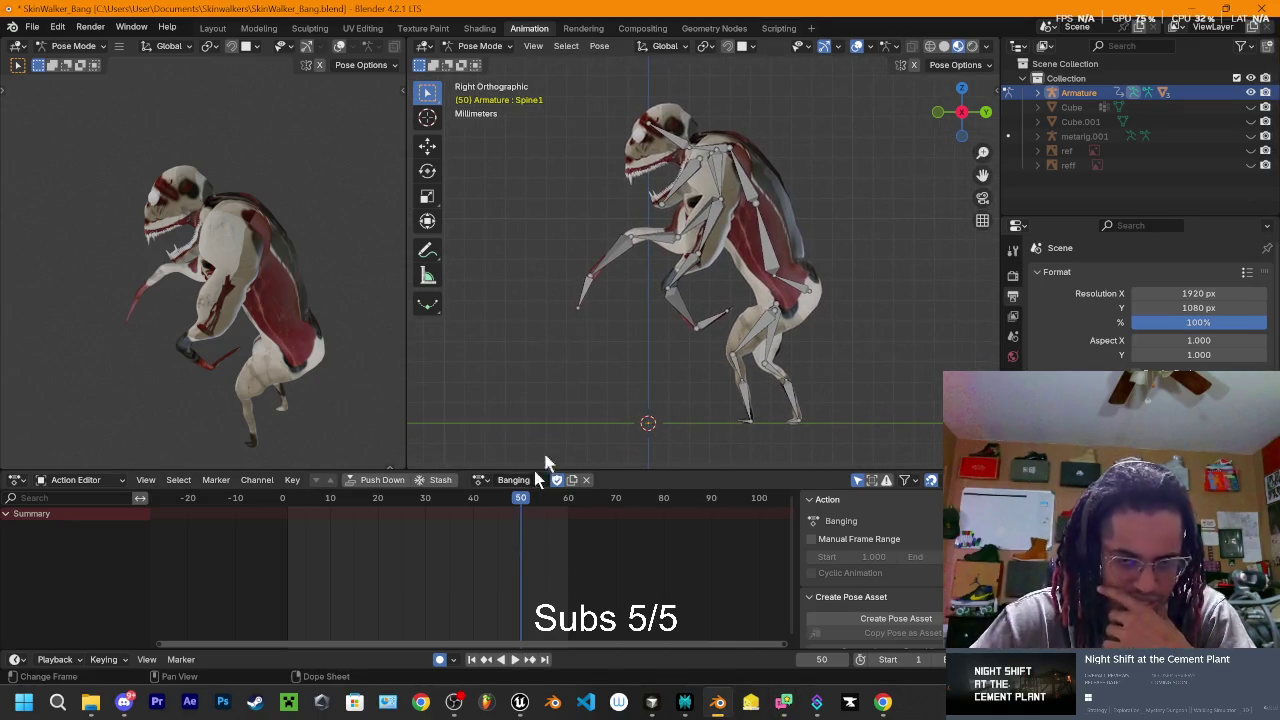
pyautogui.click(748, 192)
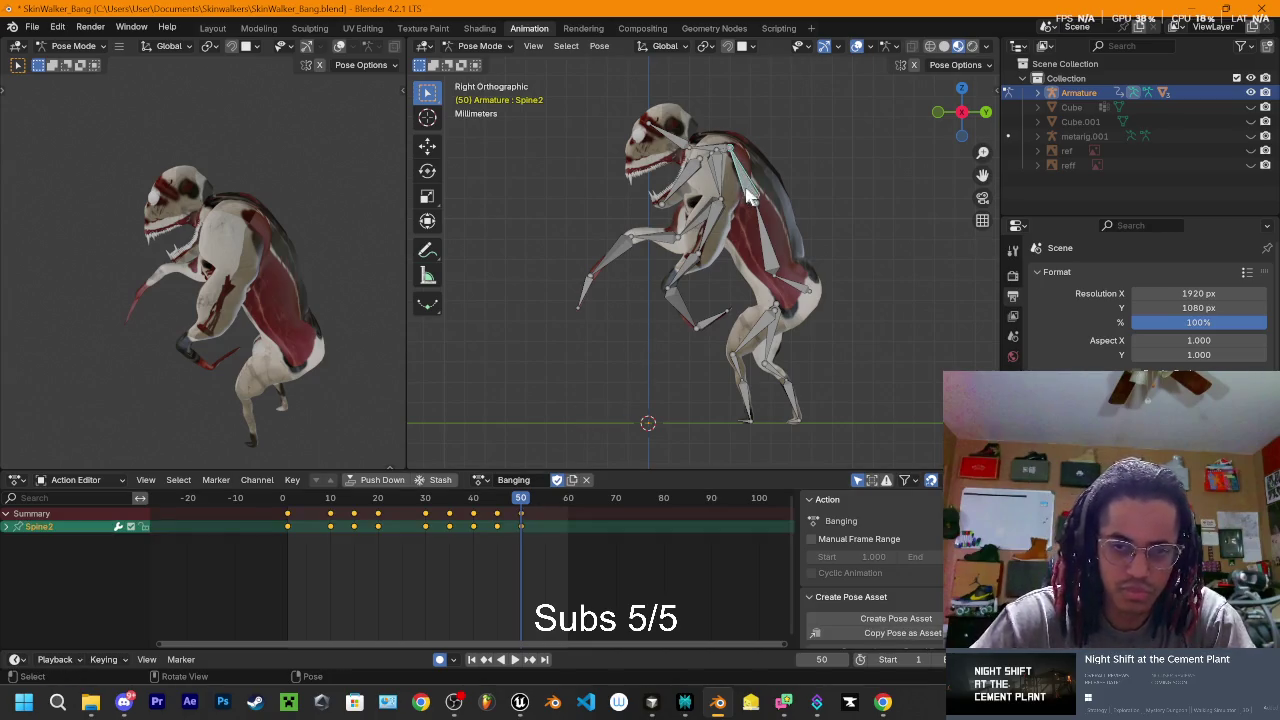
pyautogui.press('space')
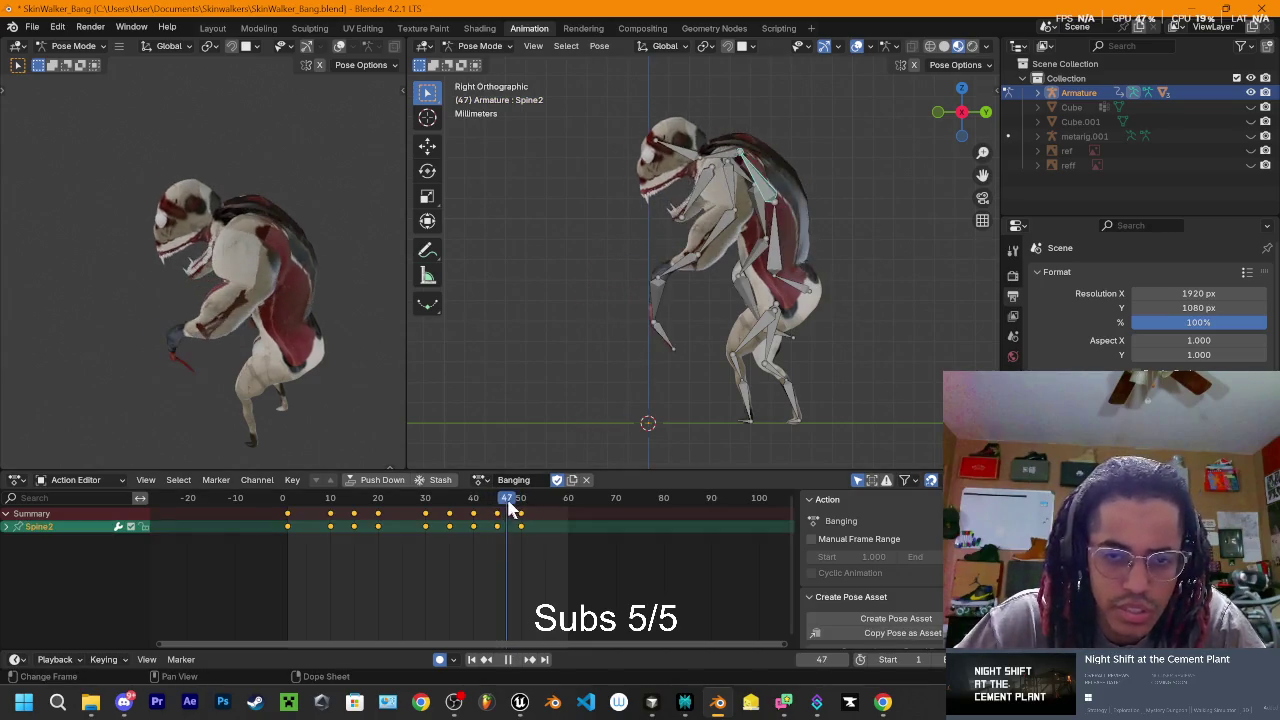
pyautogui.moveTo(458, 517)
pyautogui.mouseDown()
pyautogui.moveTo(522, 545)
pyautogui.moveTo(349, 543)
pyautogui.moveTo(468, 556)
pyautogui.mouseUp()
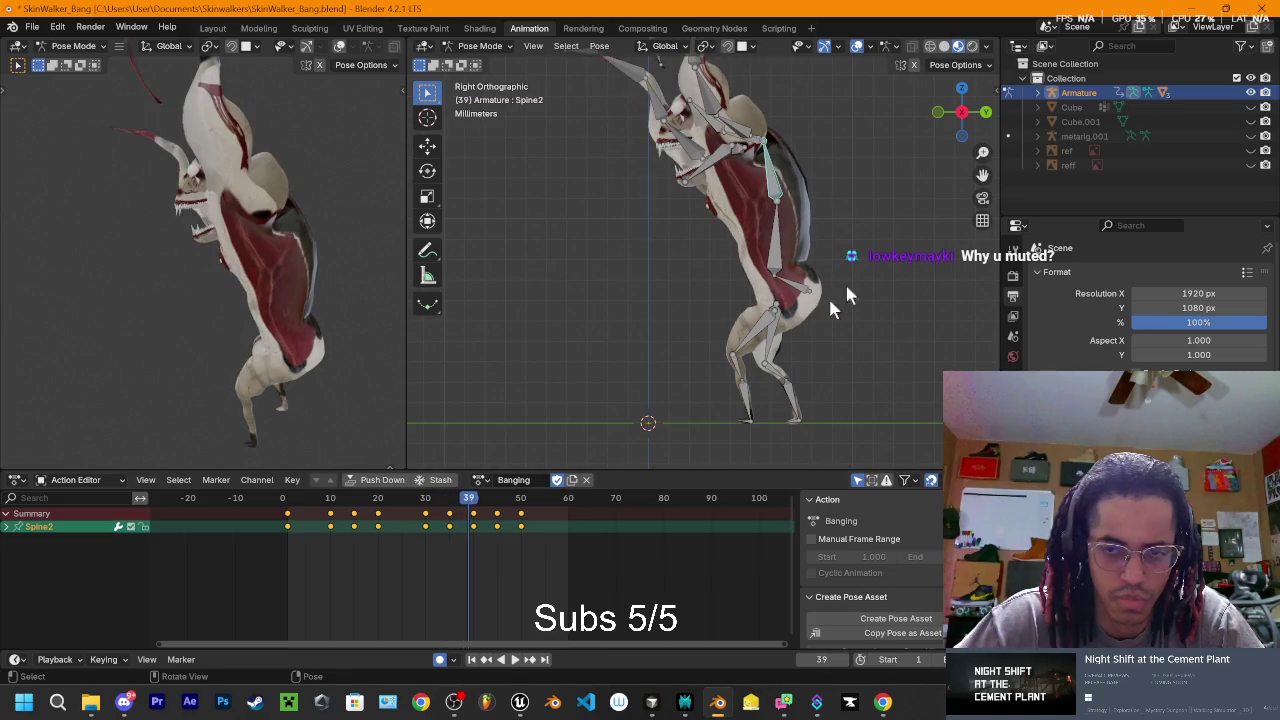
# - View the rig in Front Orthographic, replay, scrub back to about frame 34, and stop
pyautogui.click(937, 112)
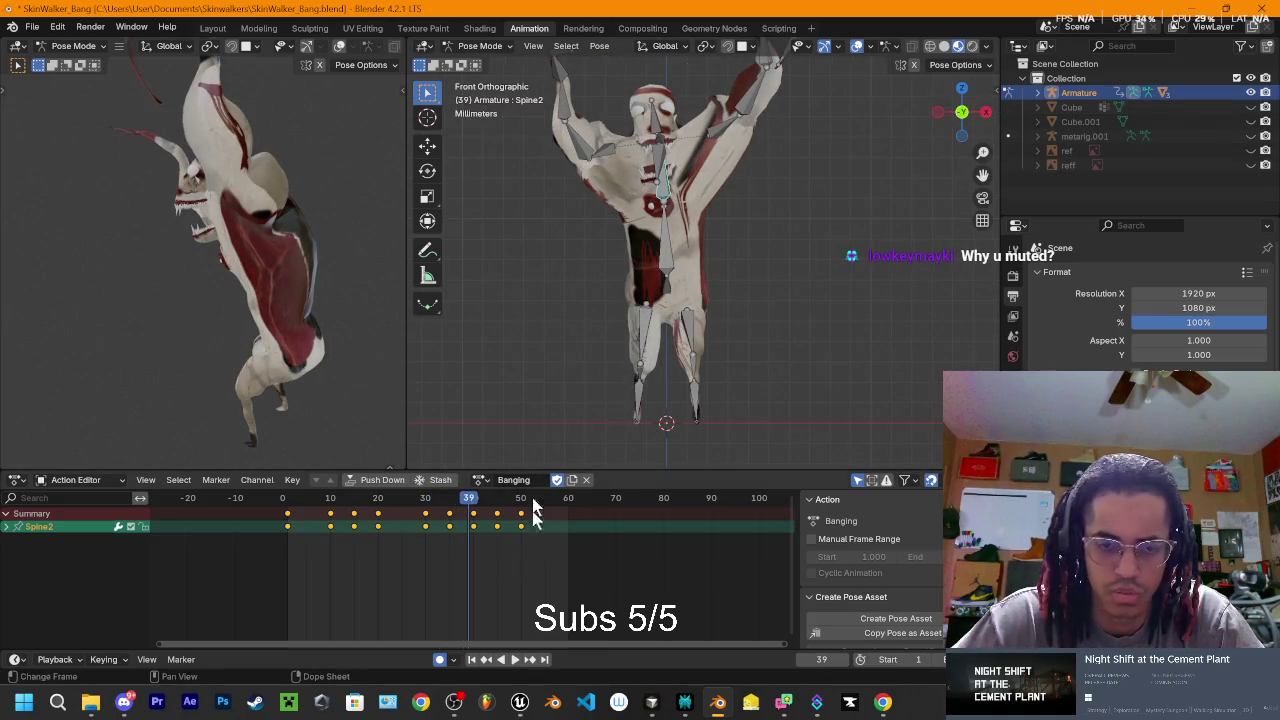
pyautogui.press('space')
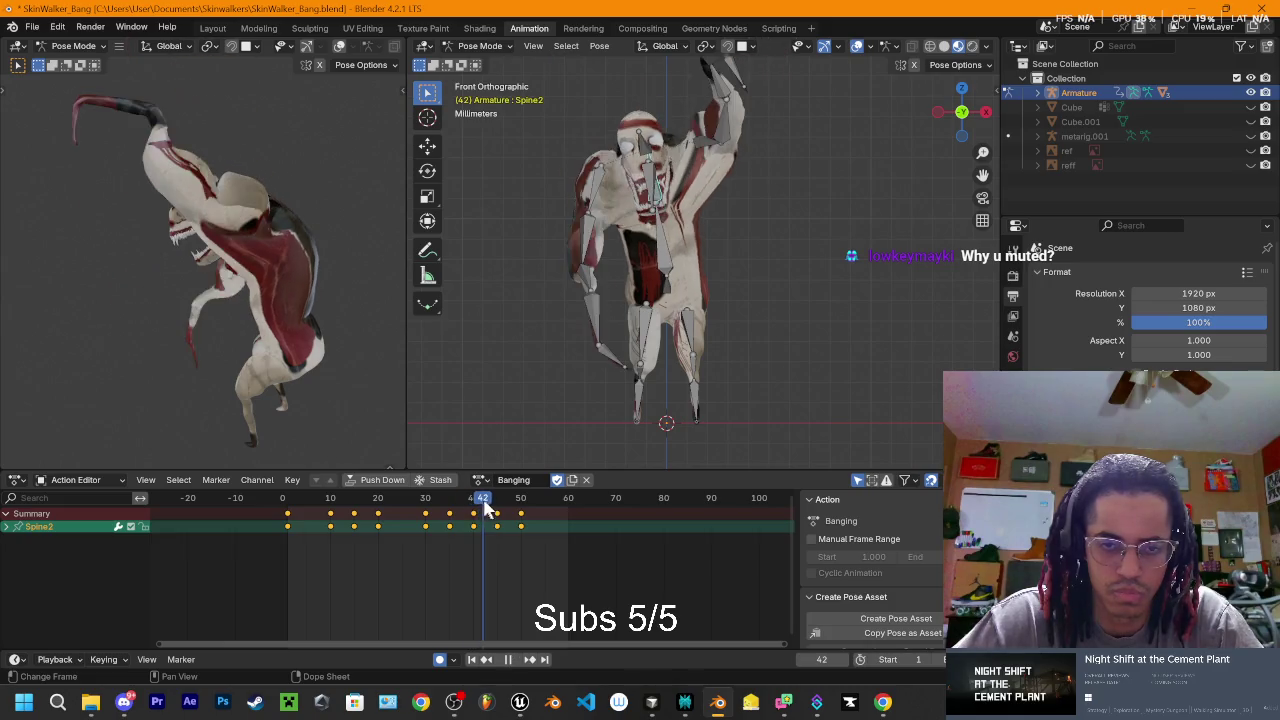
pyautogui.moveTo(500, 506); pyautogui.dragTo(303, 497)
pyautogui.press('space')
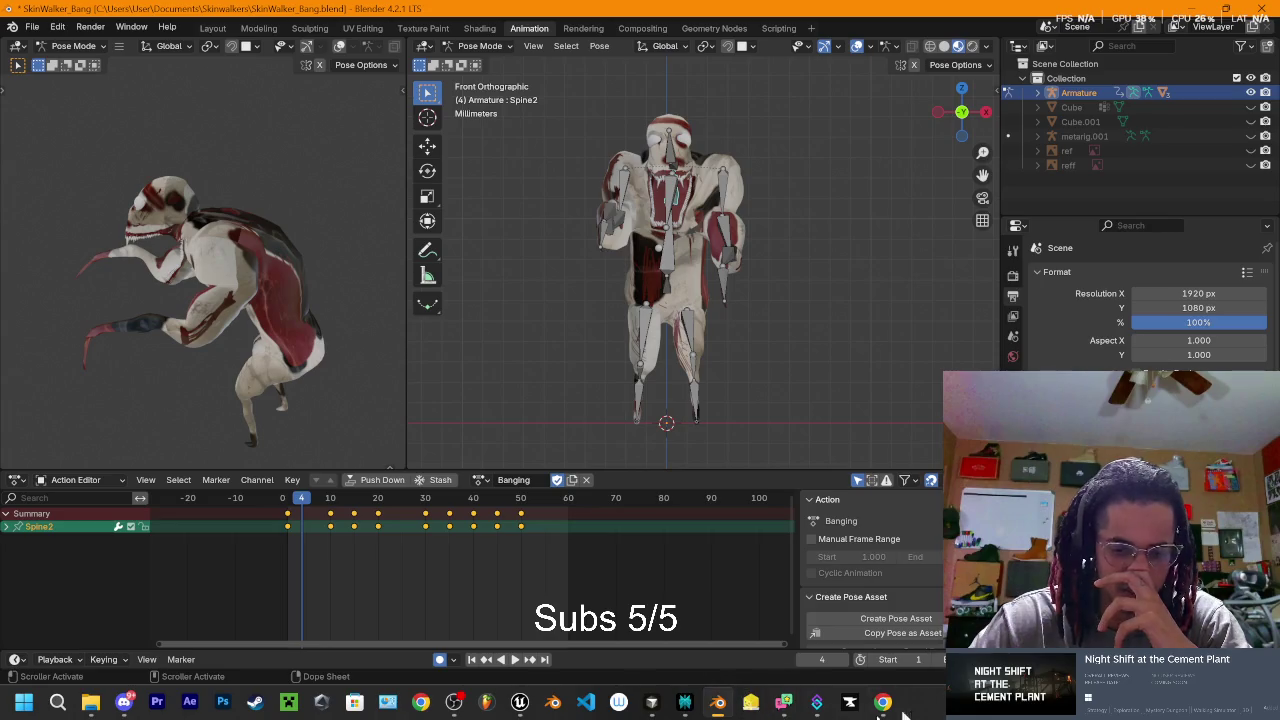
pyautogui.moveTo(519, 702)
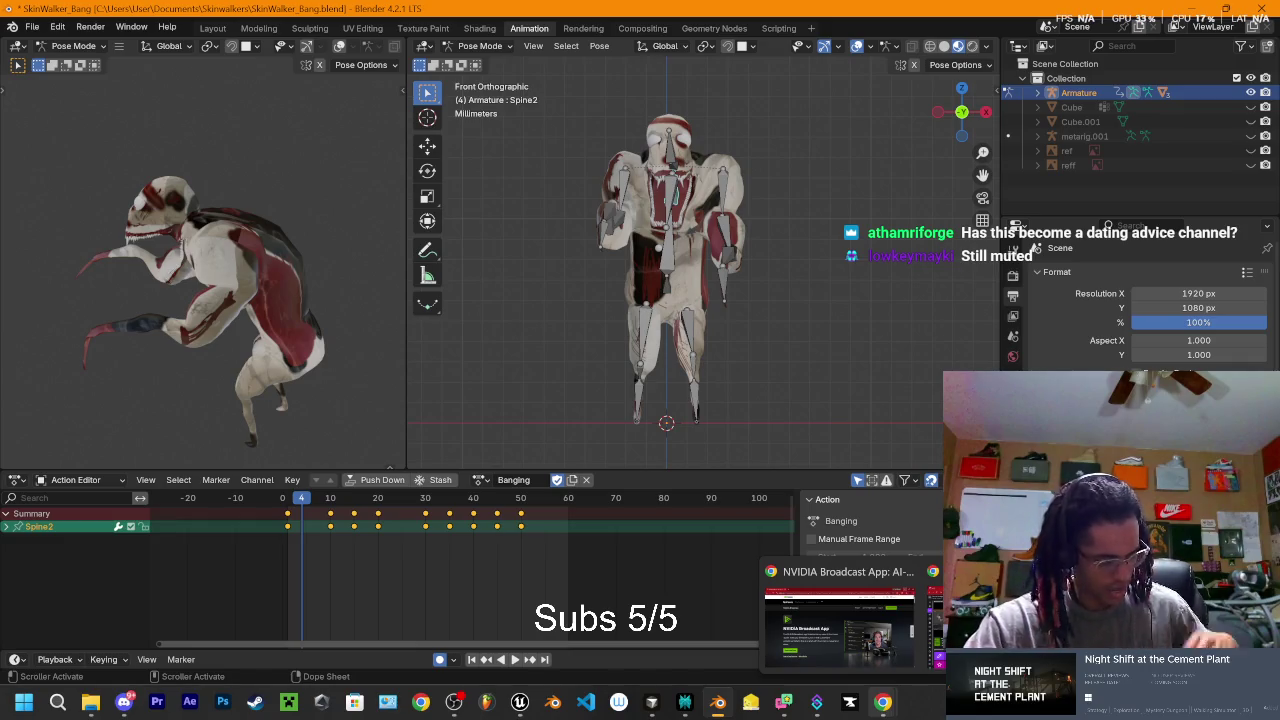
pyautogui.click(519, 703)
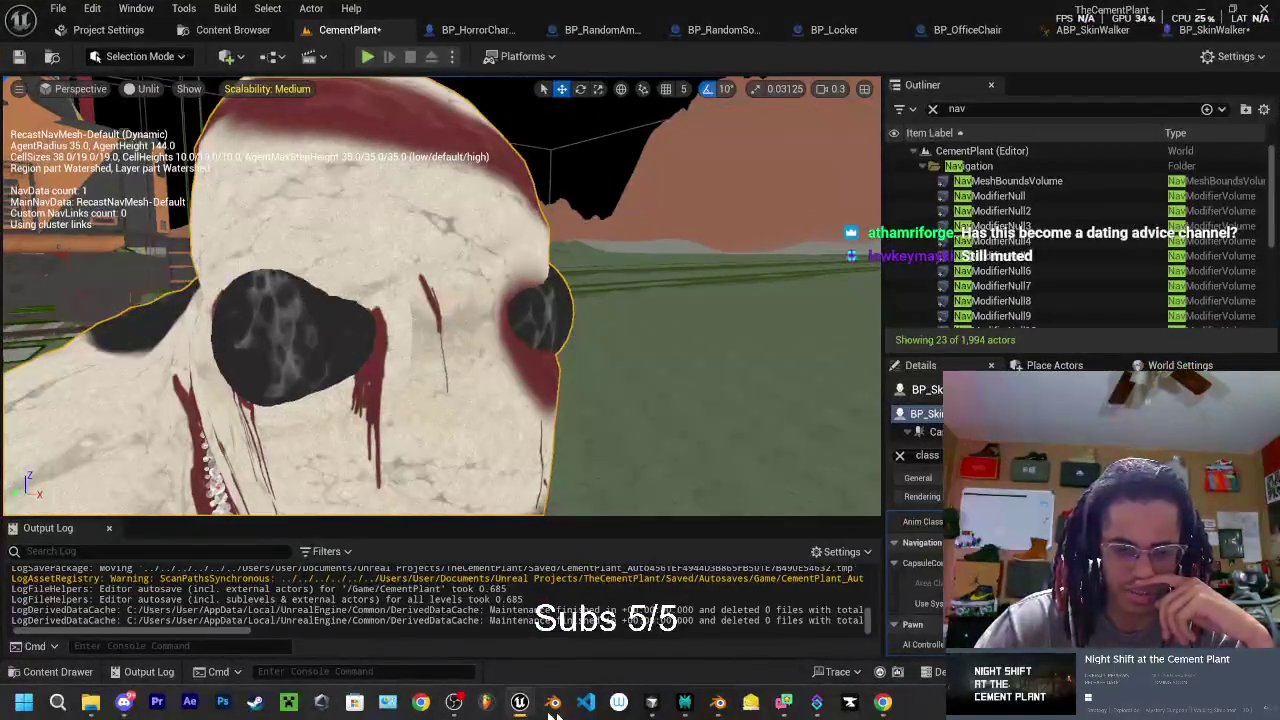
pyautogui.click(522, 705)
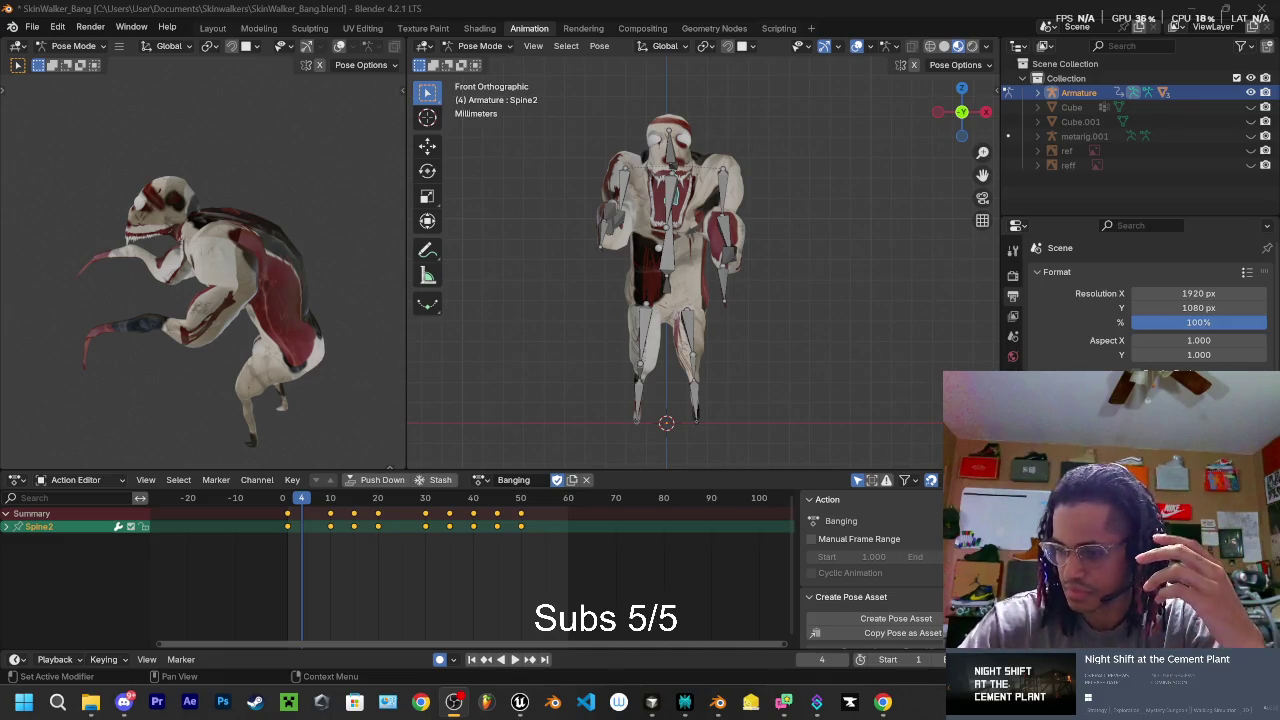
# - Open the live stream's YouTube watch page in the browser
pyautogui.hotkey('alt', 'Tab')
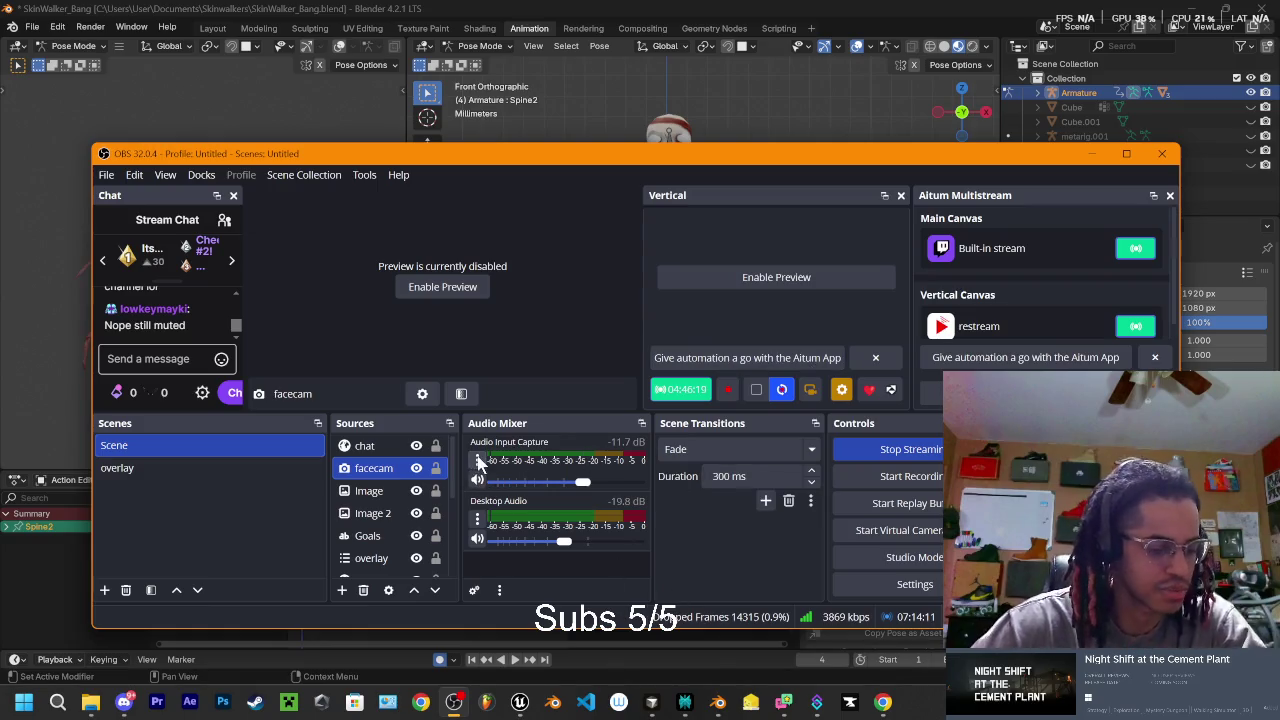
pyautogui.click(57, 705)
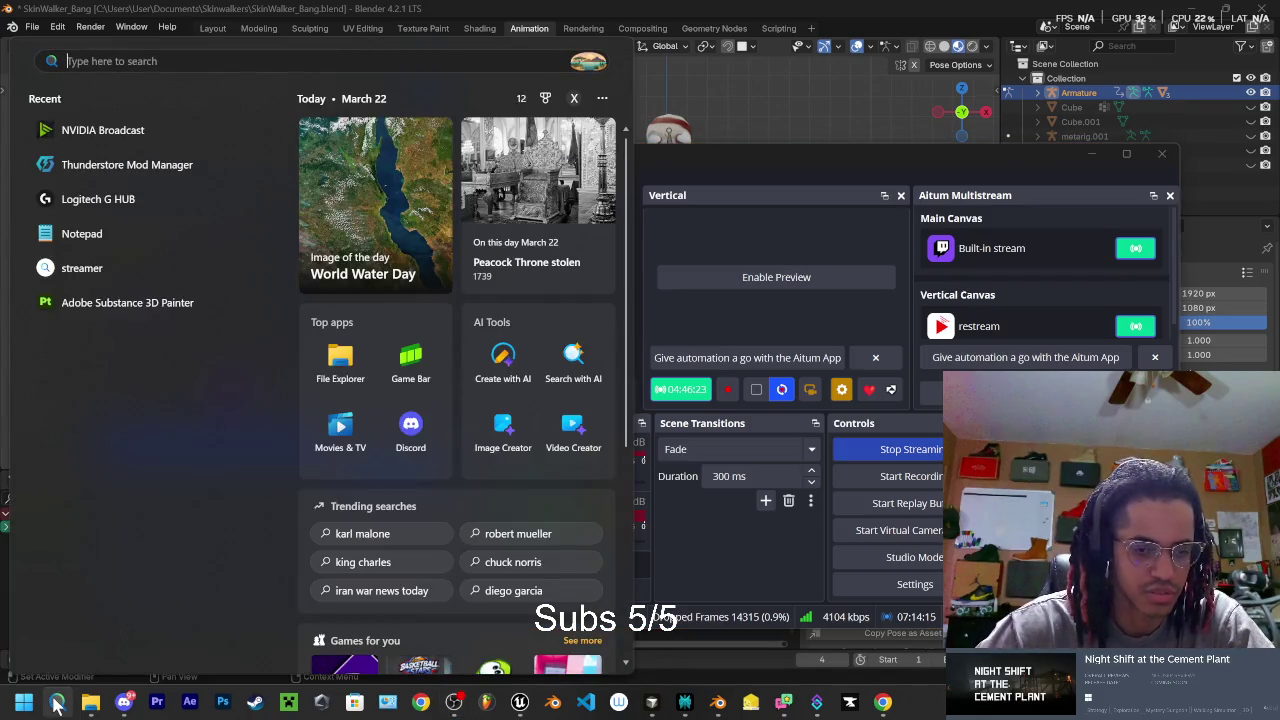
pyautogui.click(421, 704)
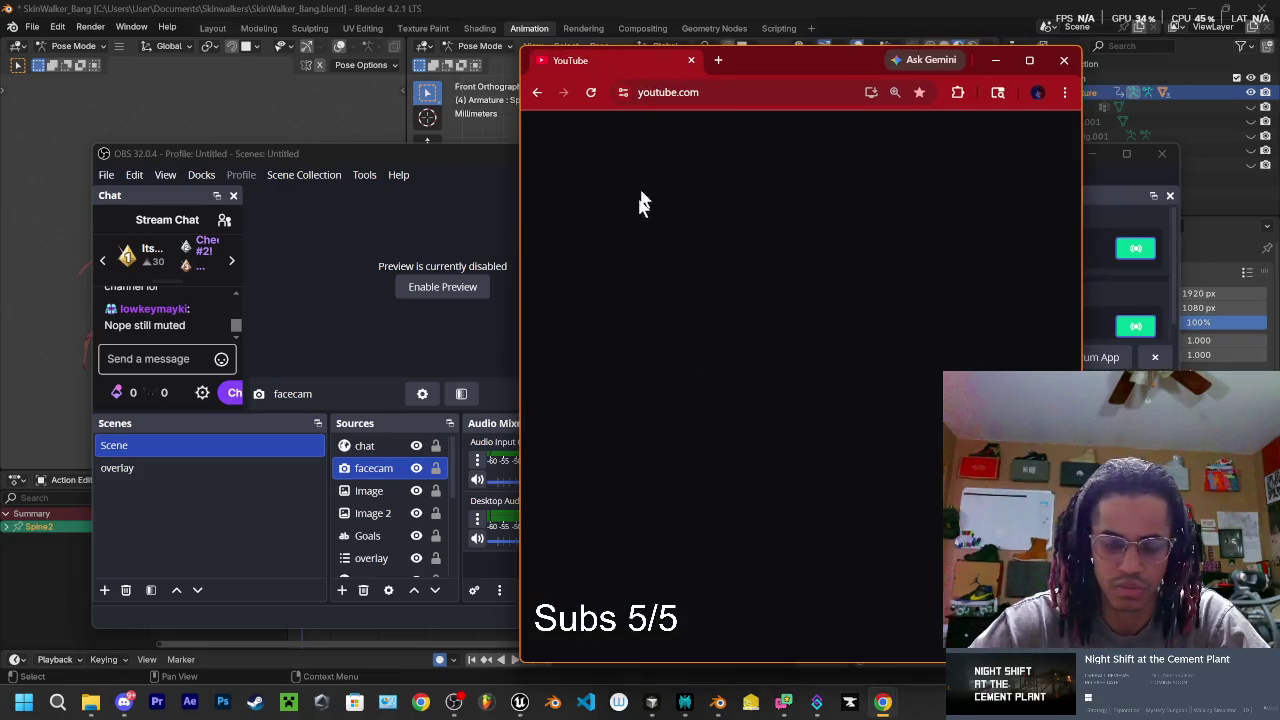
pyautogui.click(674, 448)
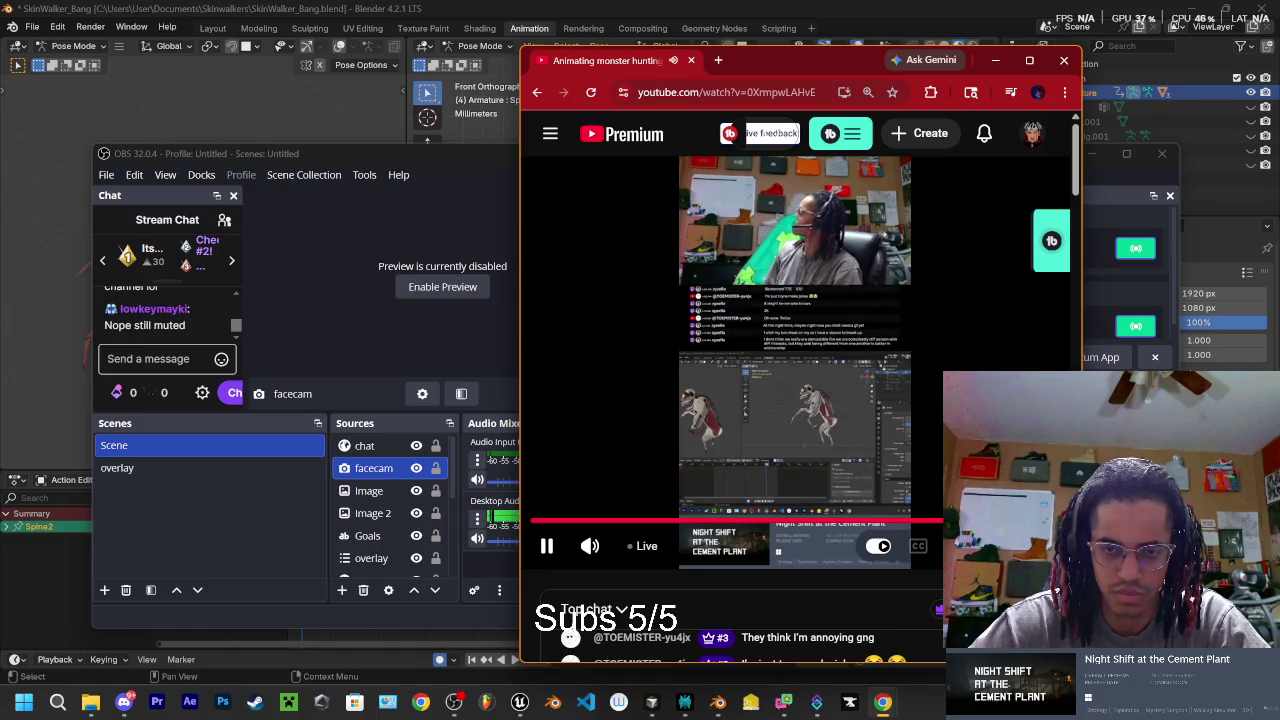
# - Maximize the livestream window and skip playback forward to the live broadcast
pyautogui.click(1029, 60)
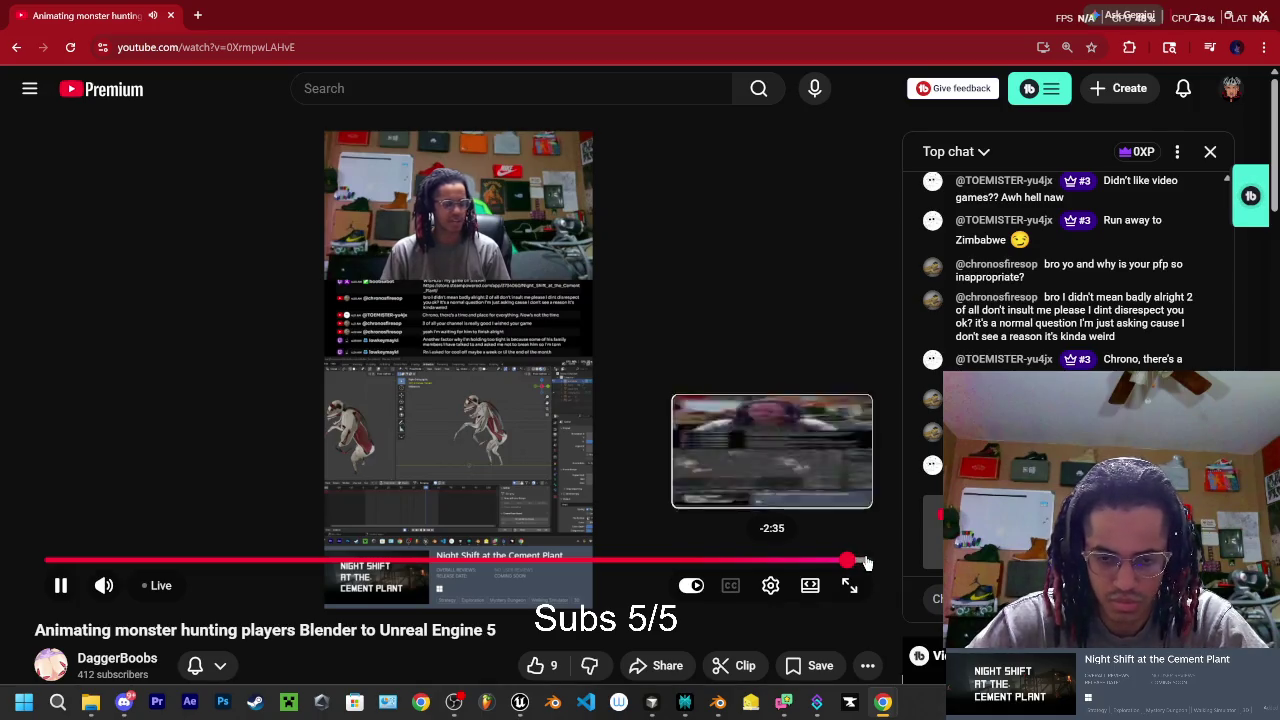
pyautogui.press('Right')
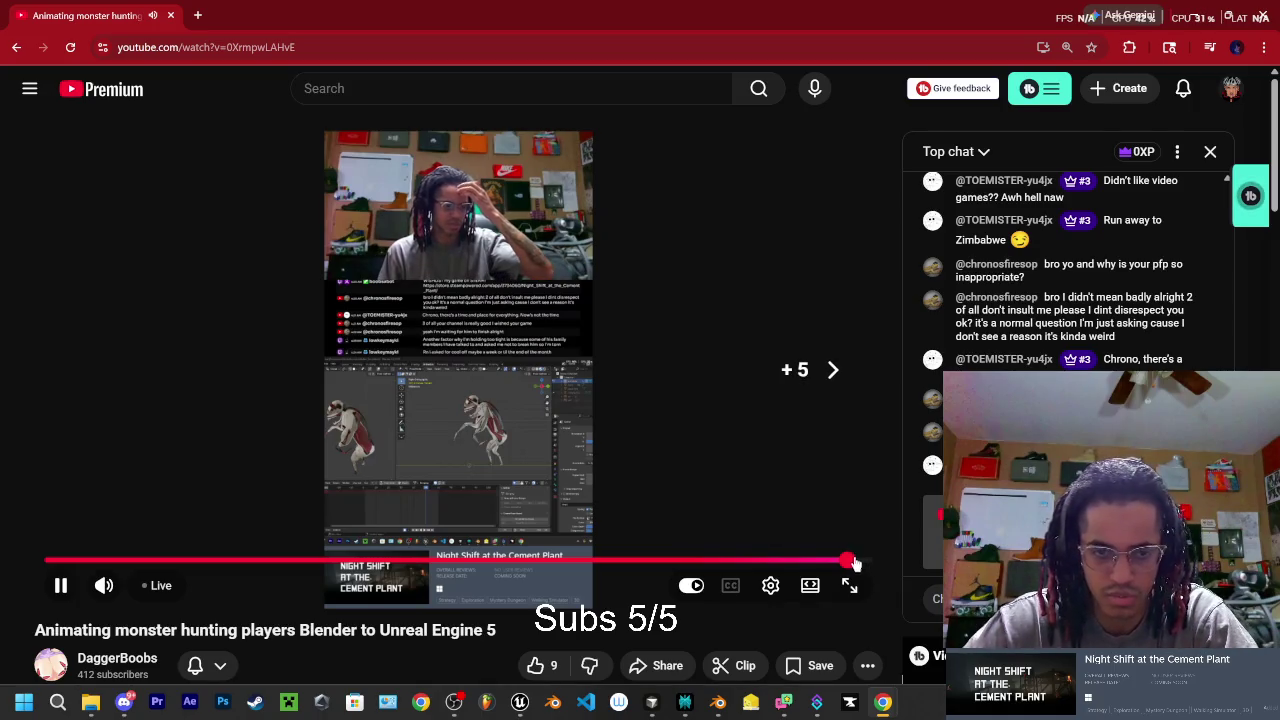
pyautogui.press('Right')
pyautogui.press('Right')
pyautogui.press('Right')
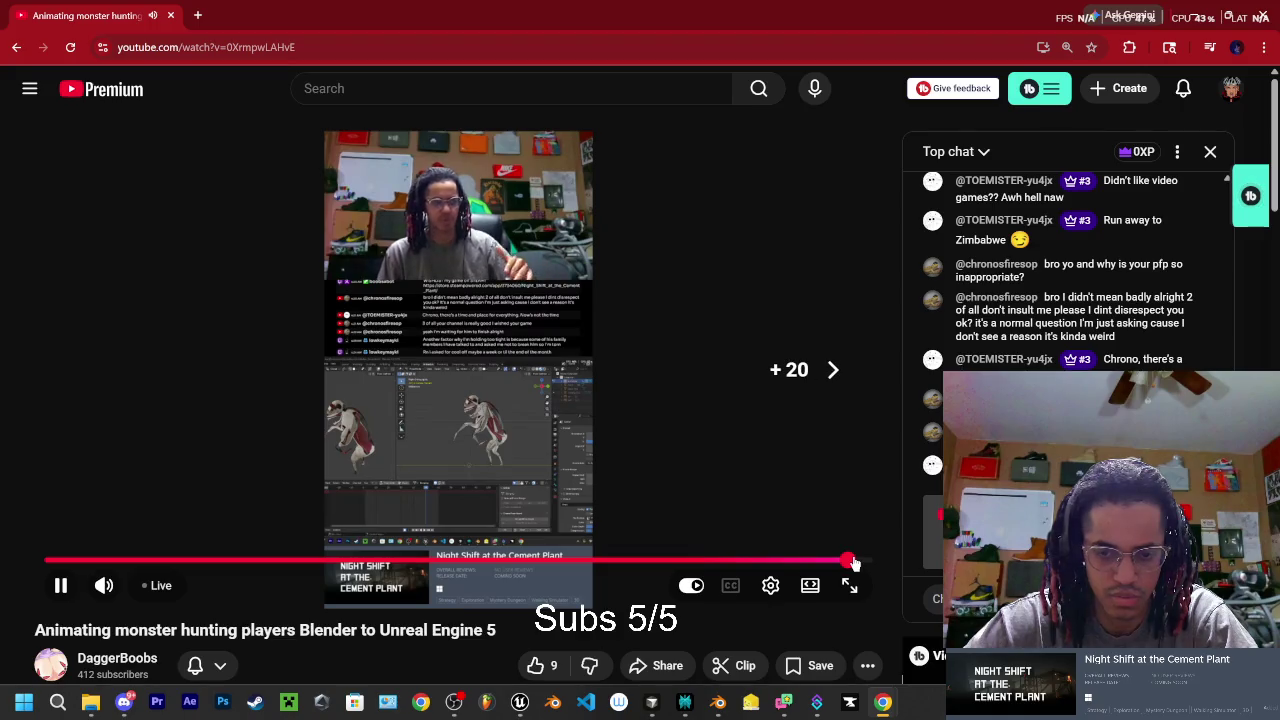
pyautogui.press('Right')
pyautogui.press('Right')
pyautogui.press('Right')
pyautogui.press('Right')
pyautogui.press('Right')
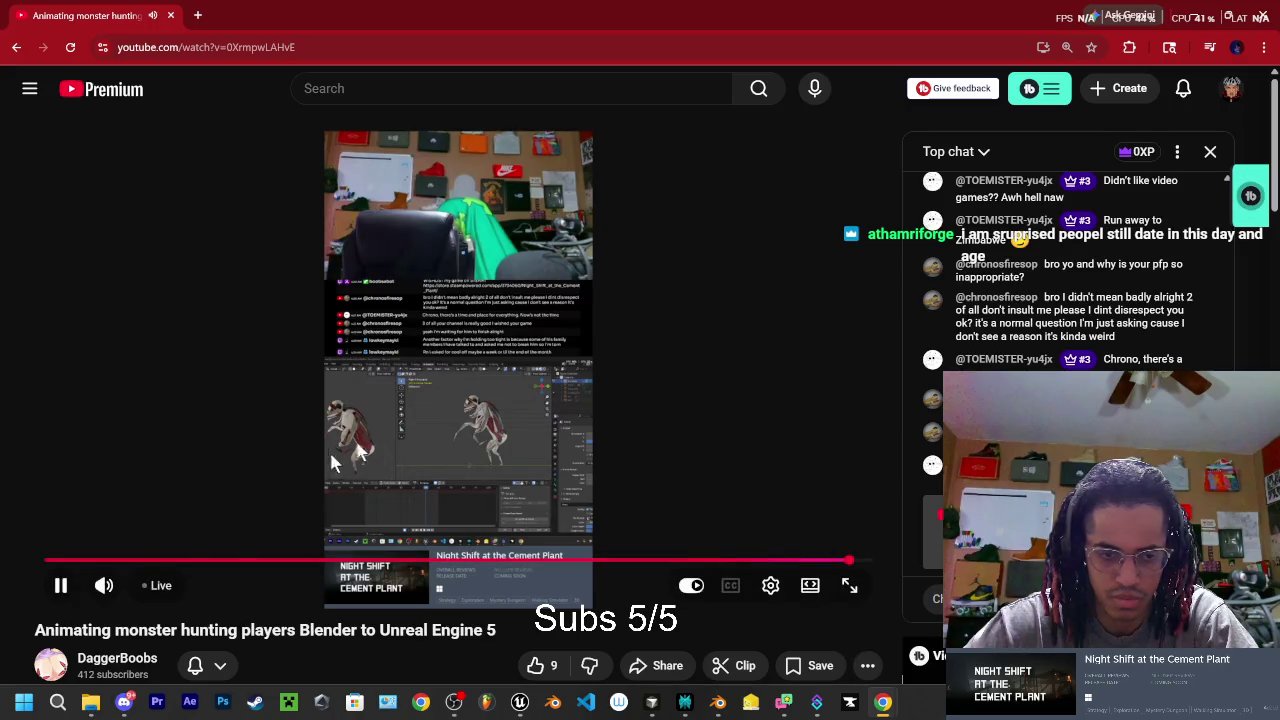
pyautogui.click(861, 566)
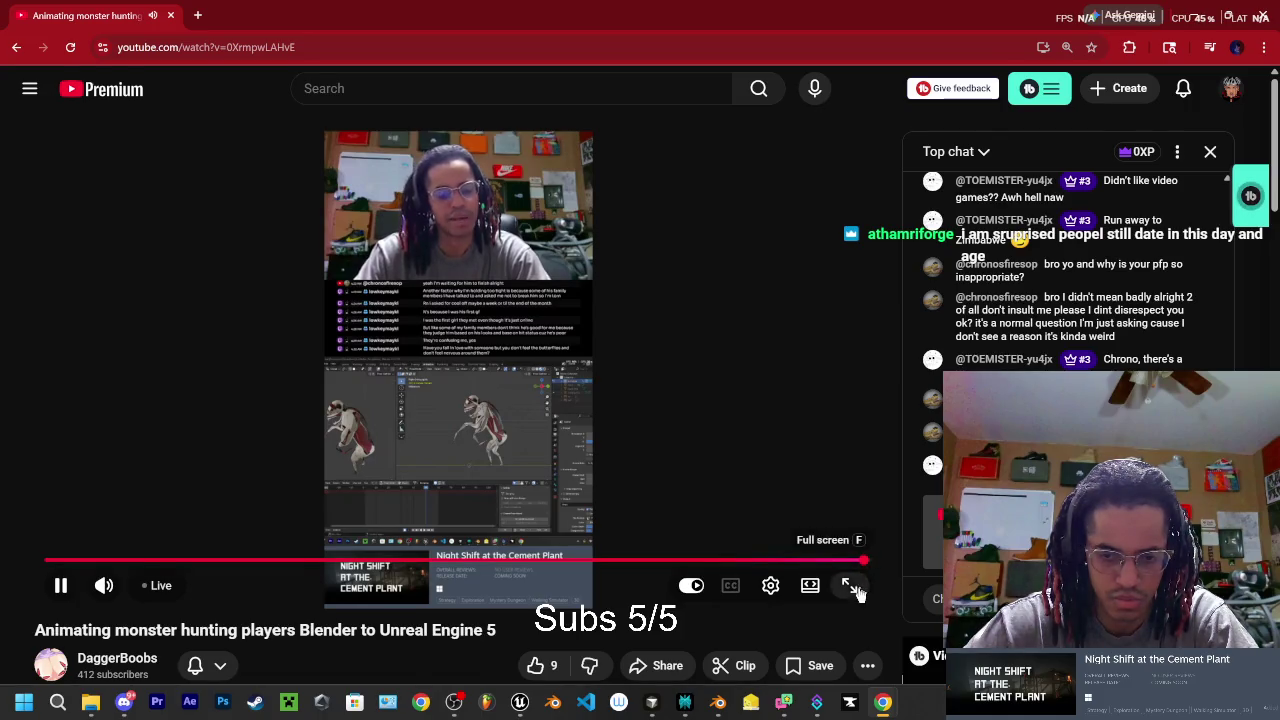
# - Watch the stream full screen, rewind a few seconds, exit full screen, and close the window
pyautogui.click(850, 587)
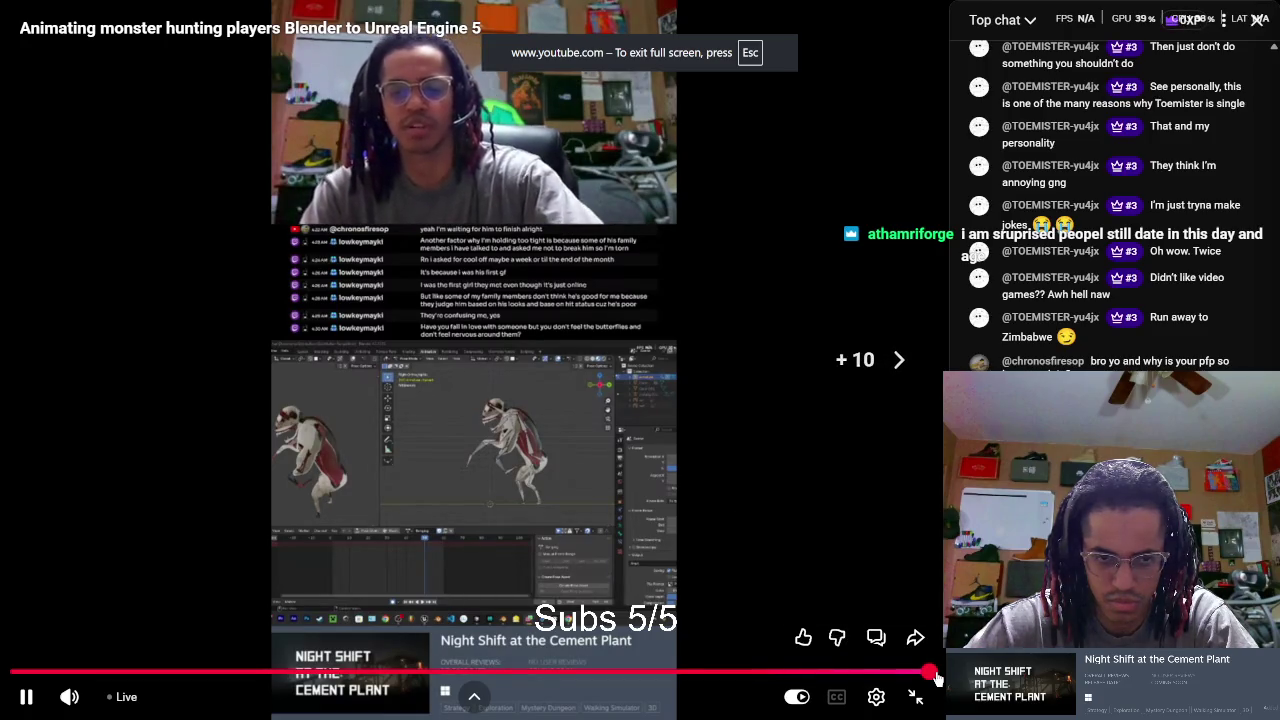
pyautogui.press('Left')
pyautogui.press('Left')
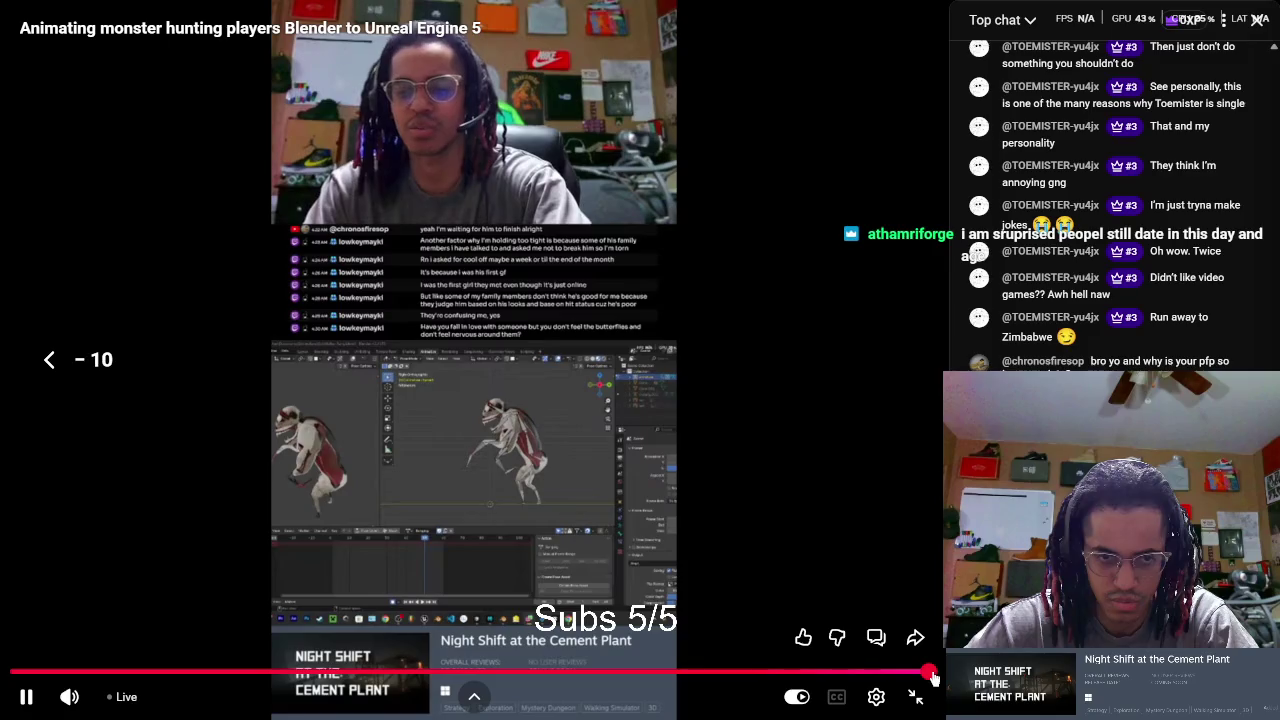
pyautogui.press('Left')
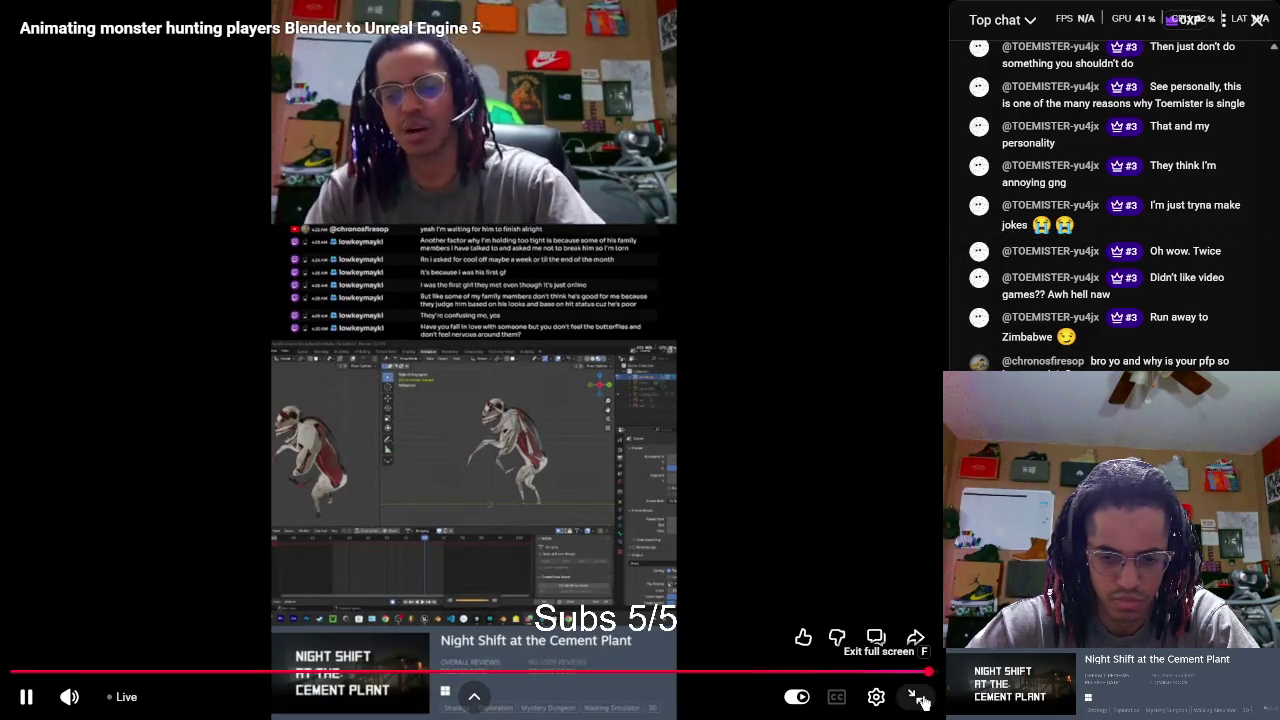
pyautogui.click(914, 697)
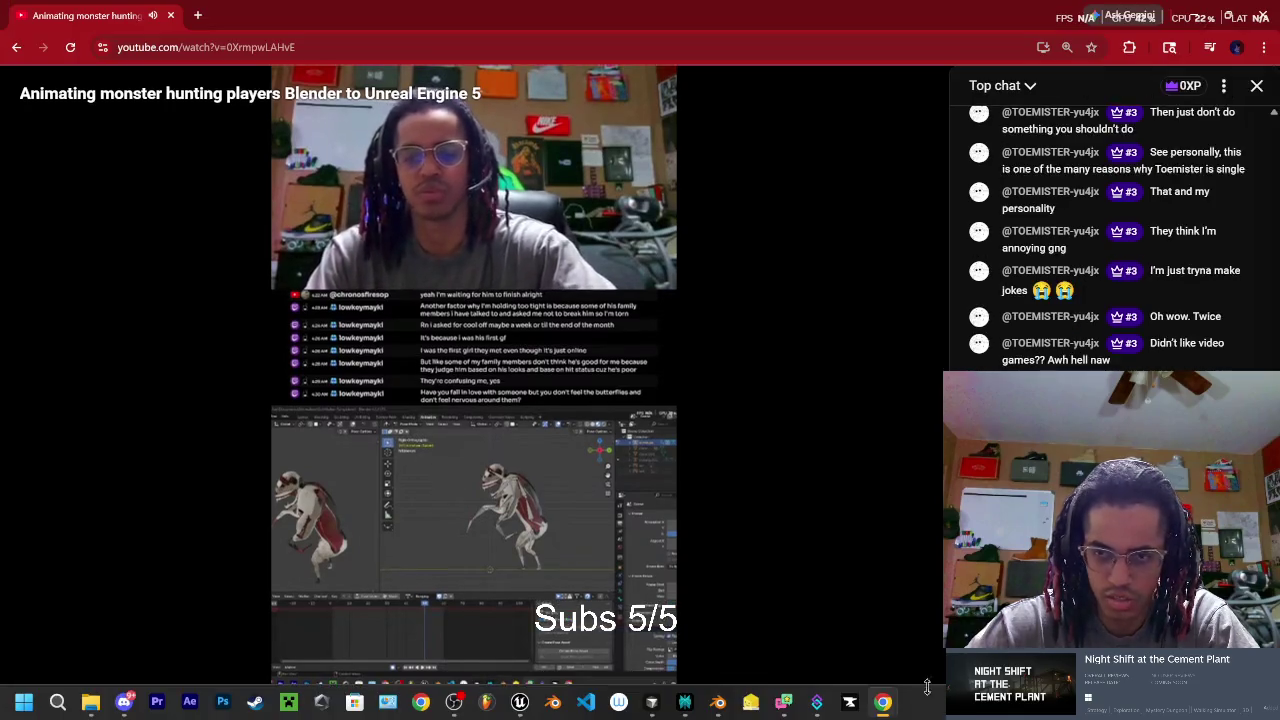
pyautogui.click(172, 17)
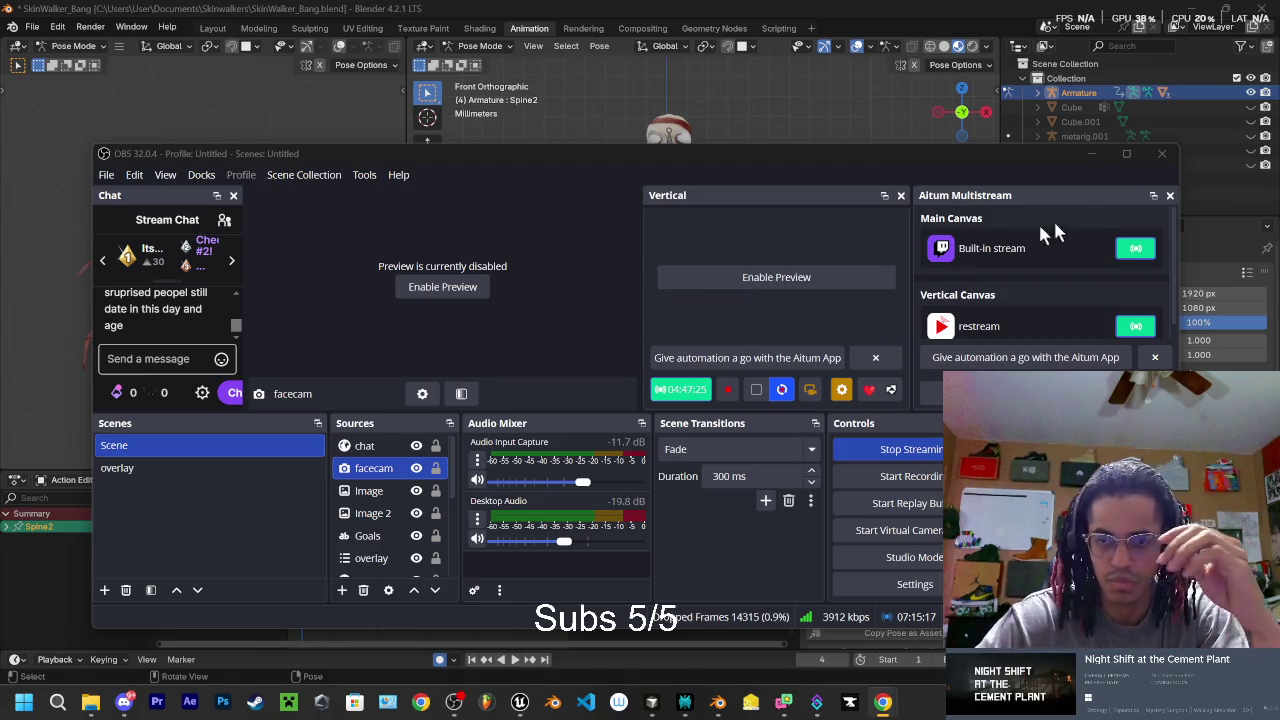
# - Minimize OBS to glance at the Blender scene, then restore it
pyautogui.click(1089, 156)
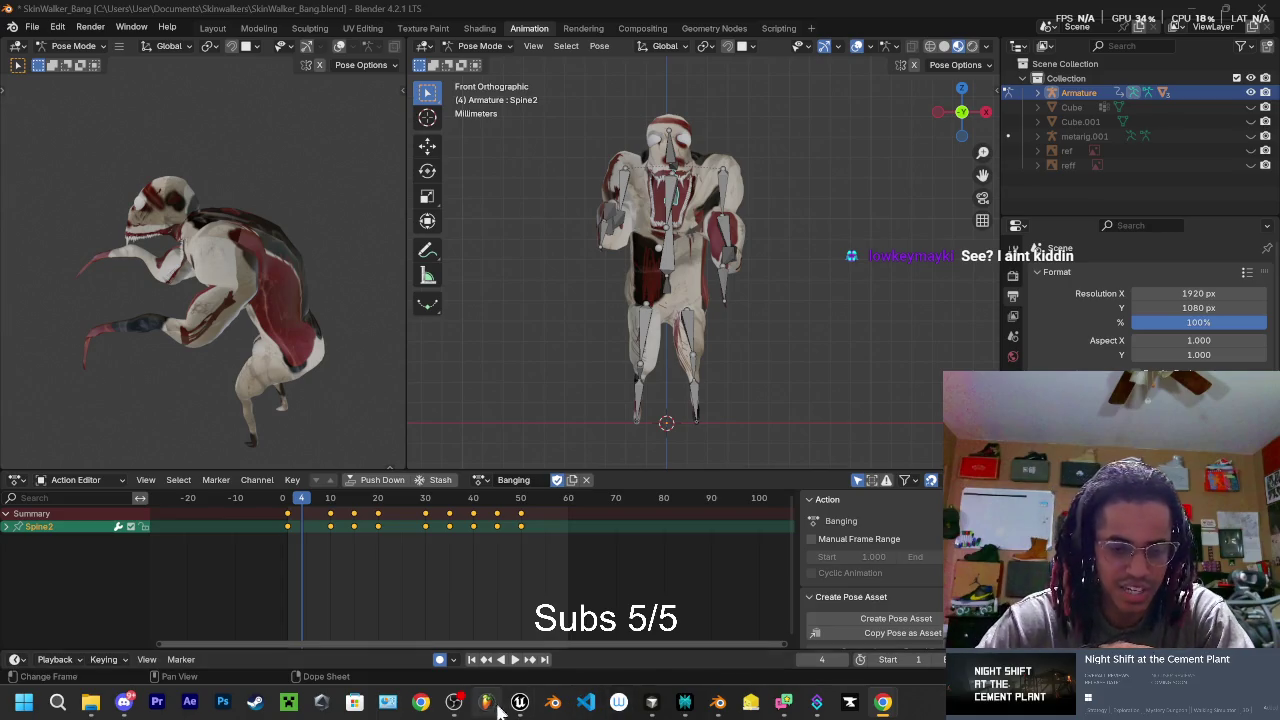
pyautogui.click(453, 702)
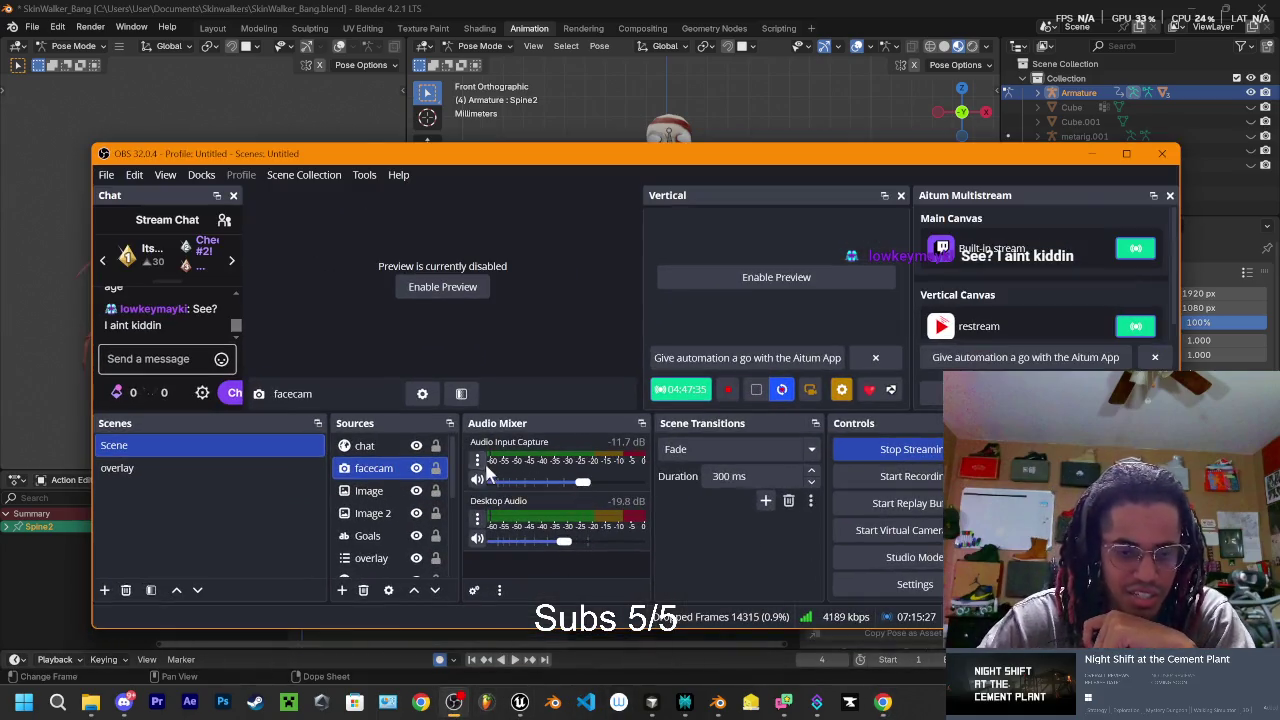
# - In Audio Input Capture properties, try the ASUS noise-cancelling, NexiGo, and Realtek mic devices
pyautogui.click(478, 462)
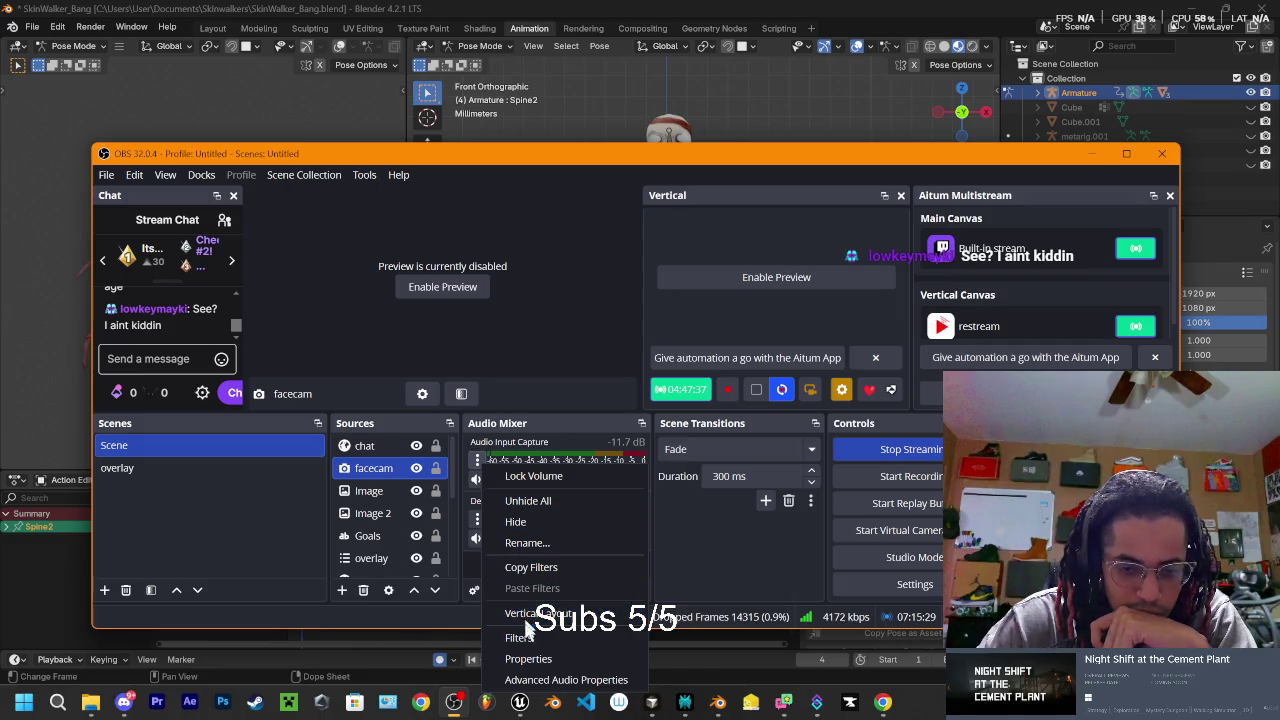
pyautogui.click(528, 659)
pyautogui.click(552, 203)
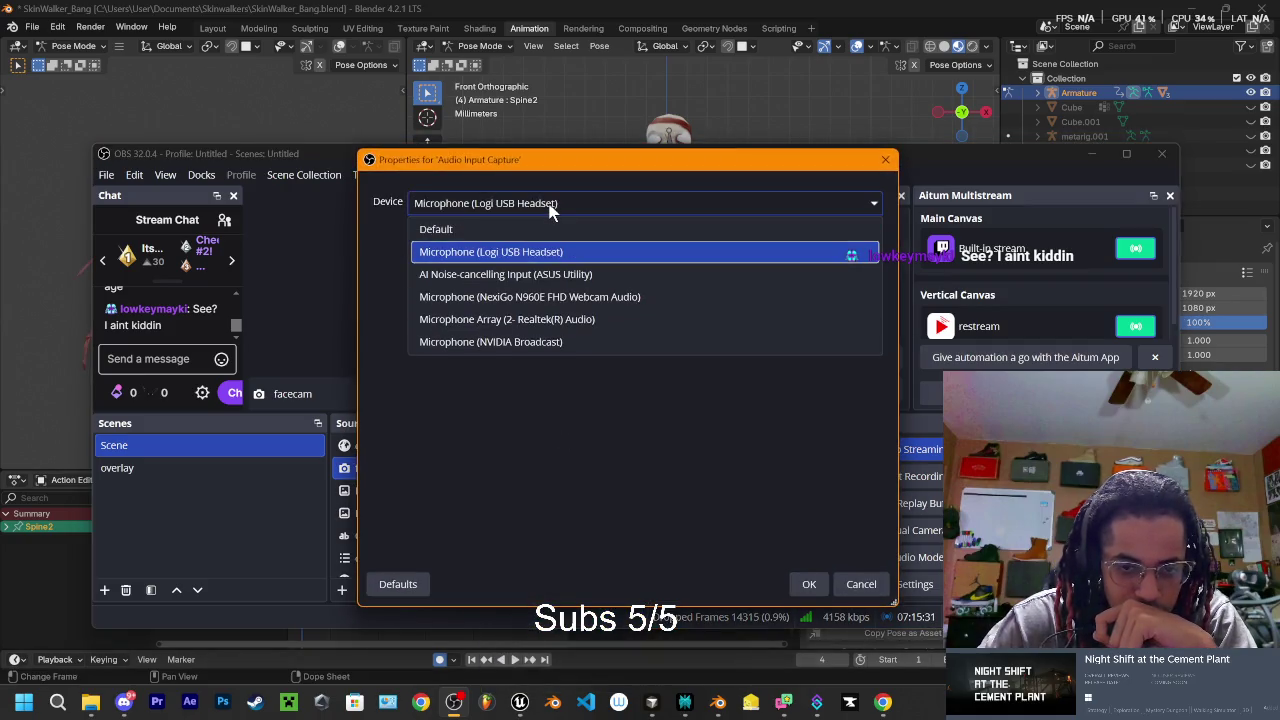
pyautogui.click(512, 274)
pyautogui.moveTo(594, 163)
pyautogui.mouseDown()
pyautogui.moveTo(1018, 145)
pyautogui.moveTo(982, 137)
pyautogui.mouseUp()
pyautogui.click(923, 176)
pyautogui.click(886, 266)
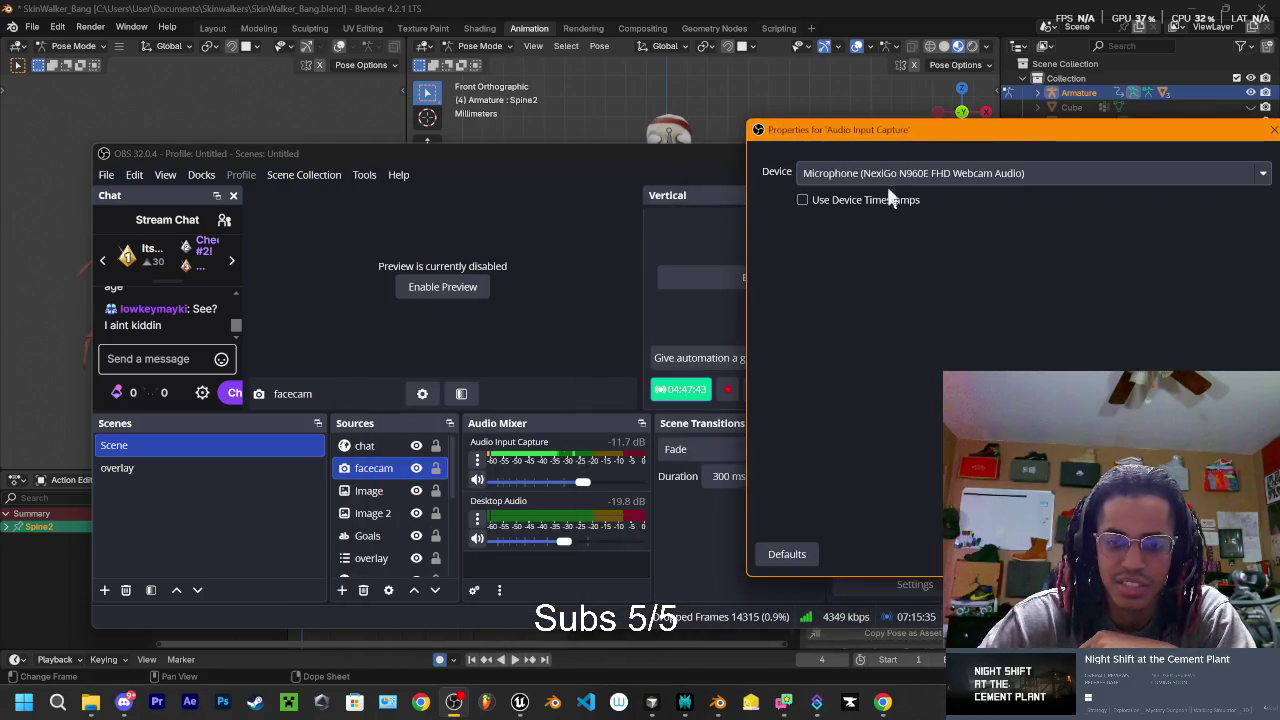
pyautogui.click(887, 180)
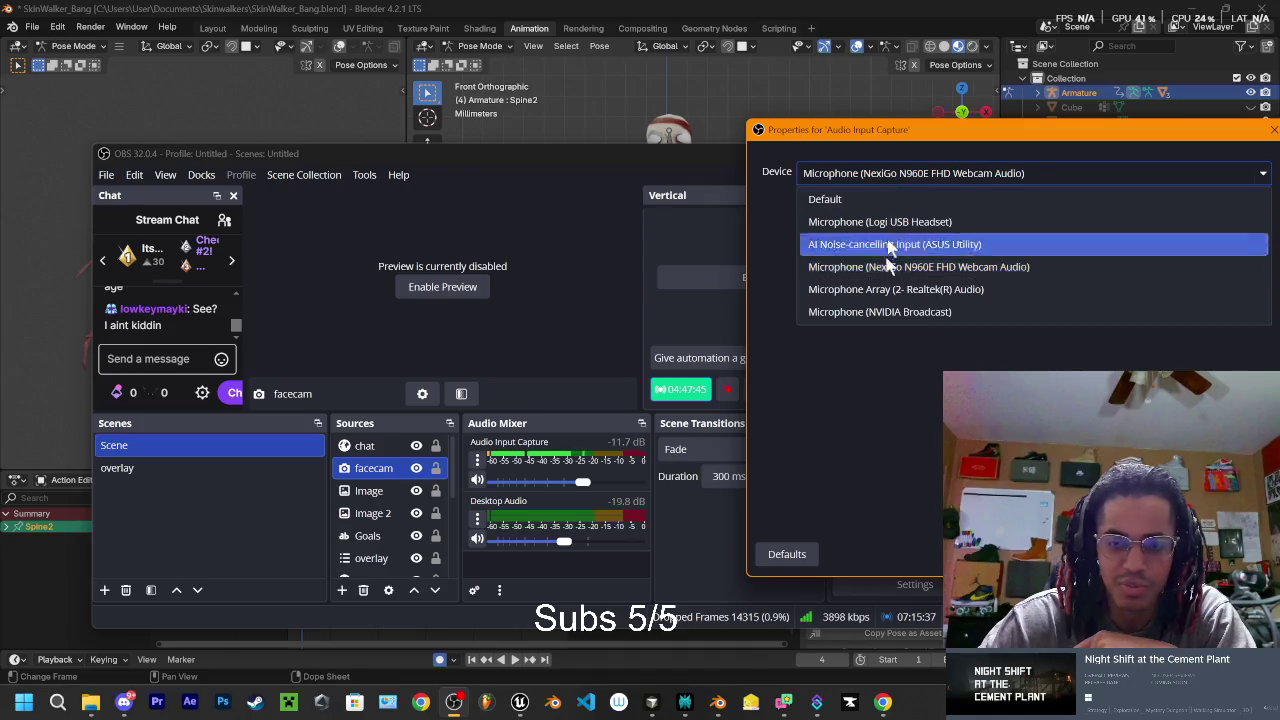
pyautogui.click(884, 290)
pyautogui.click(904, 180)
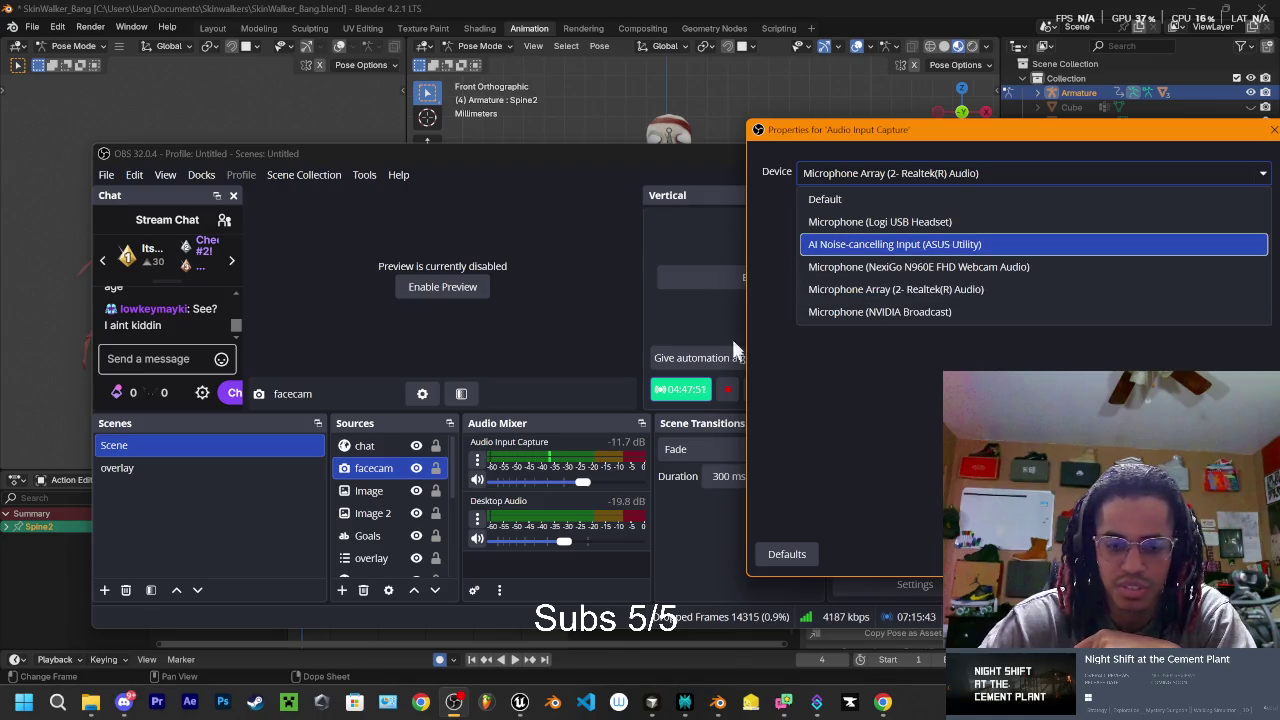
pyautogui.press('Escape')
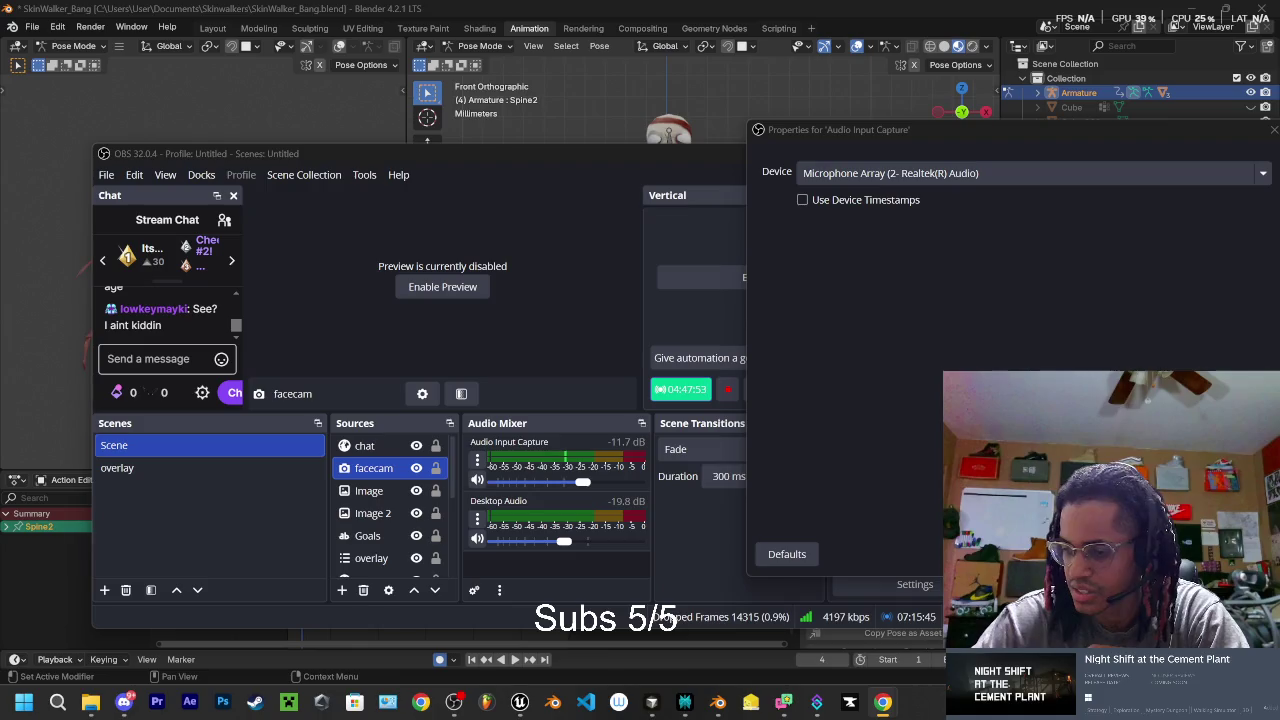
# - Set the Audio Input Capture device to Microphone (Logi USB Headset) and confirm
pyautogui.moveTo(1003, 127); pyautogui.dragTo(956, 130)
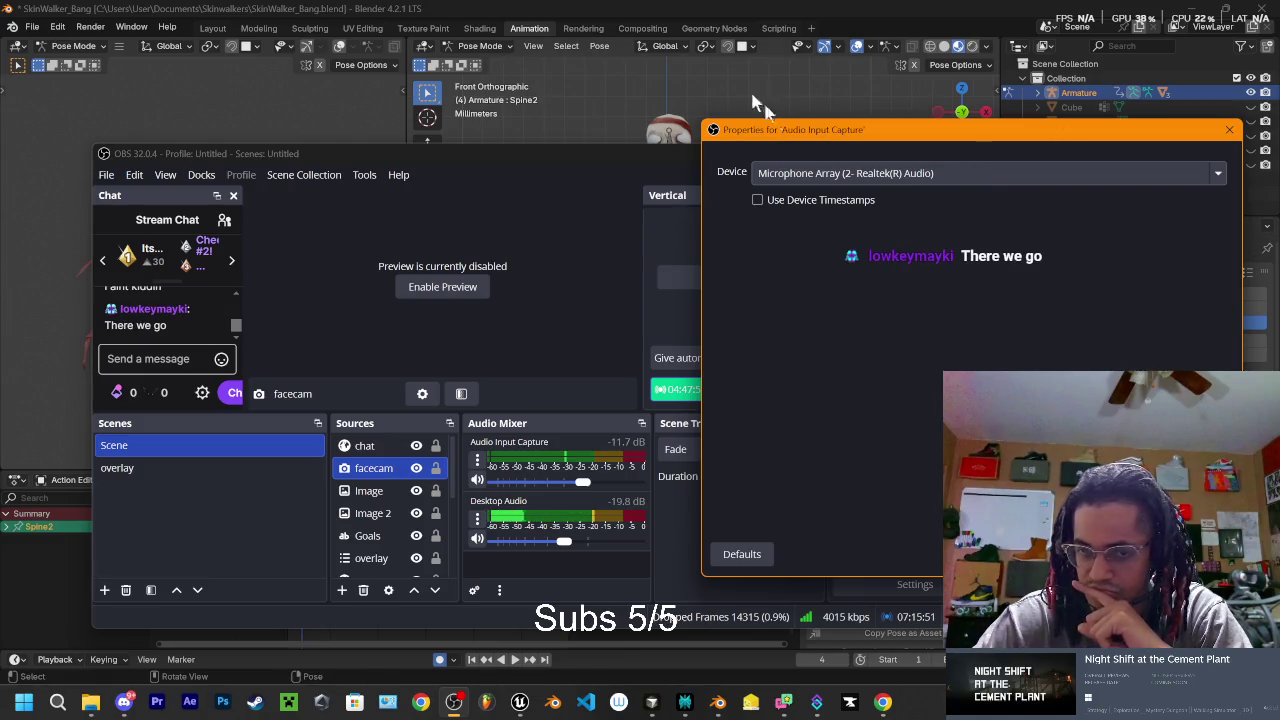
pyautogui.click(790, 174)
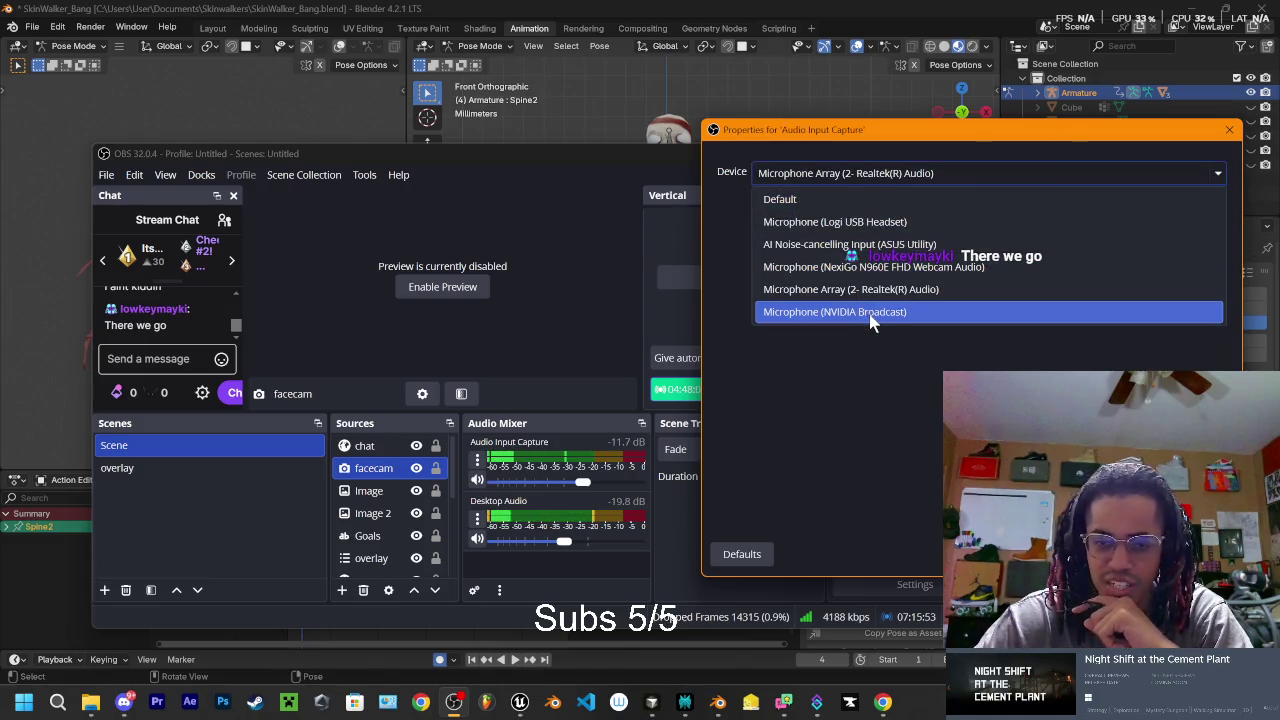
pyautogui.click(870, 314)
pyautogui.click(895, 172)
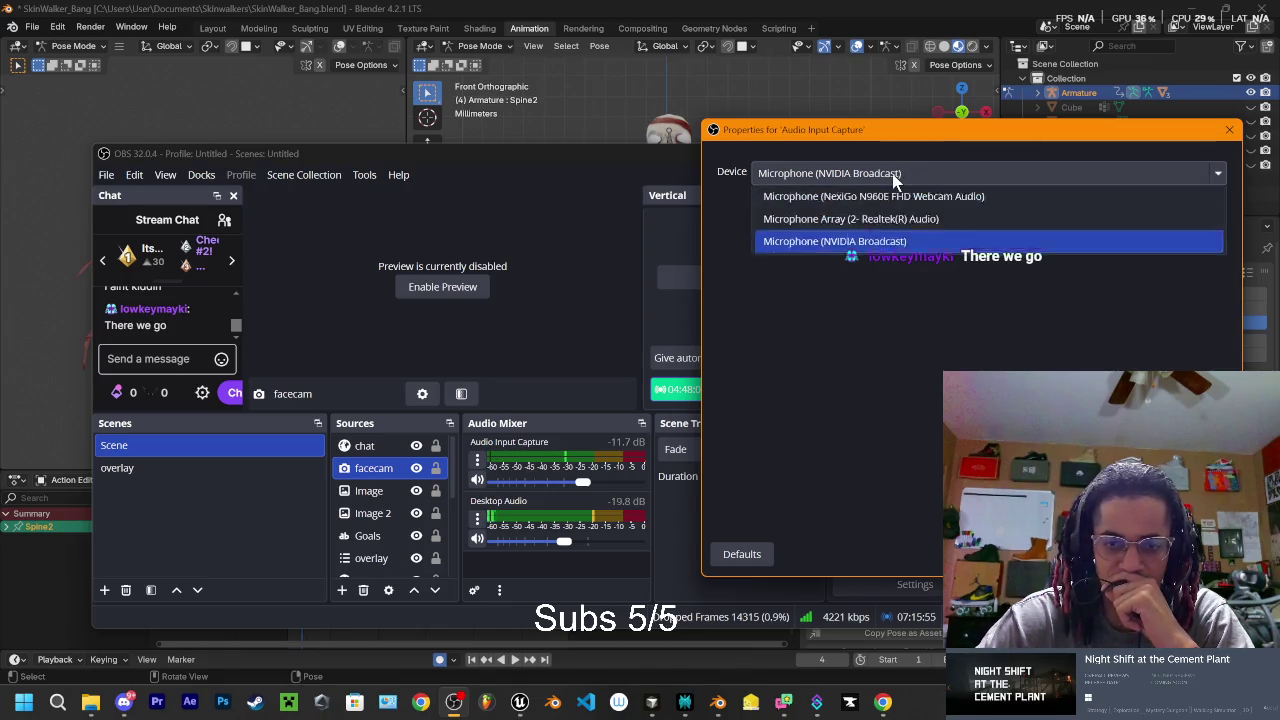
pyautogui.click(852, 245)
pyautogui.click(860, 176)
pyautogui.click(824, 271)
pyautogui.click(838, 173)
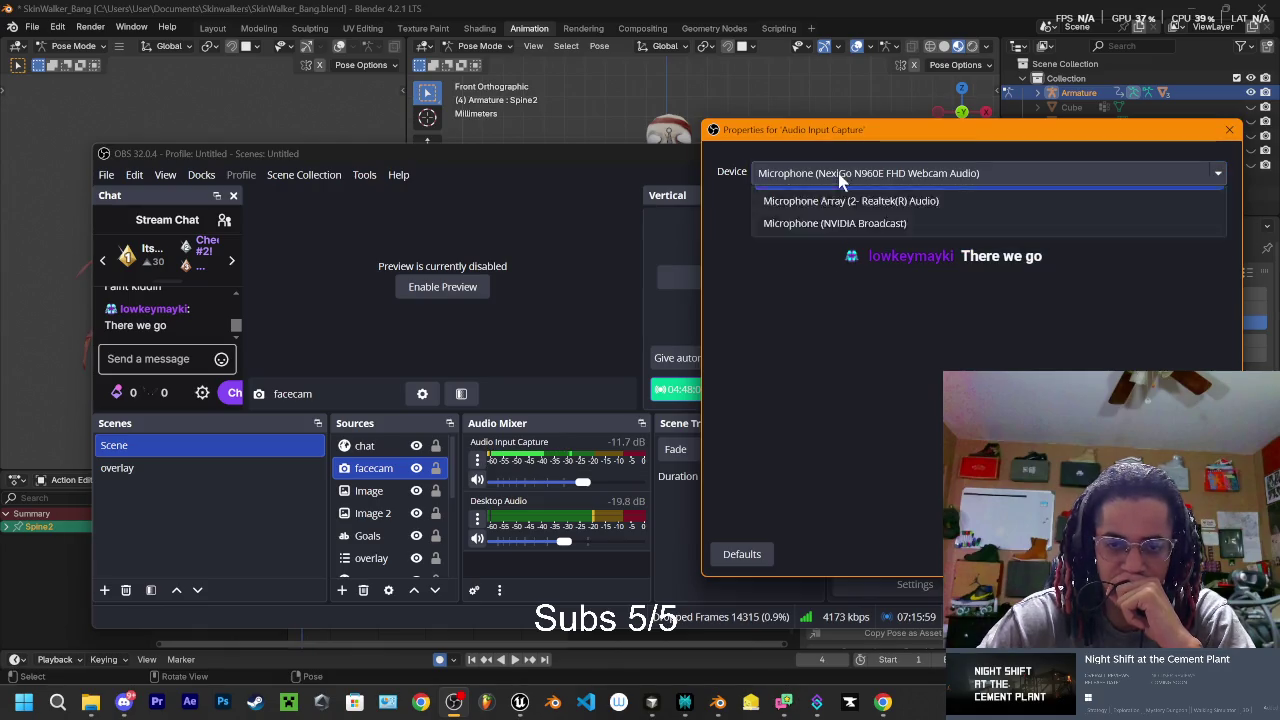
pyautogui.click(816, 200)
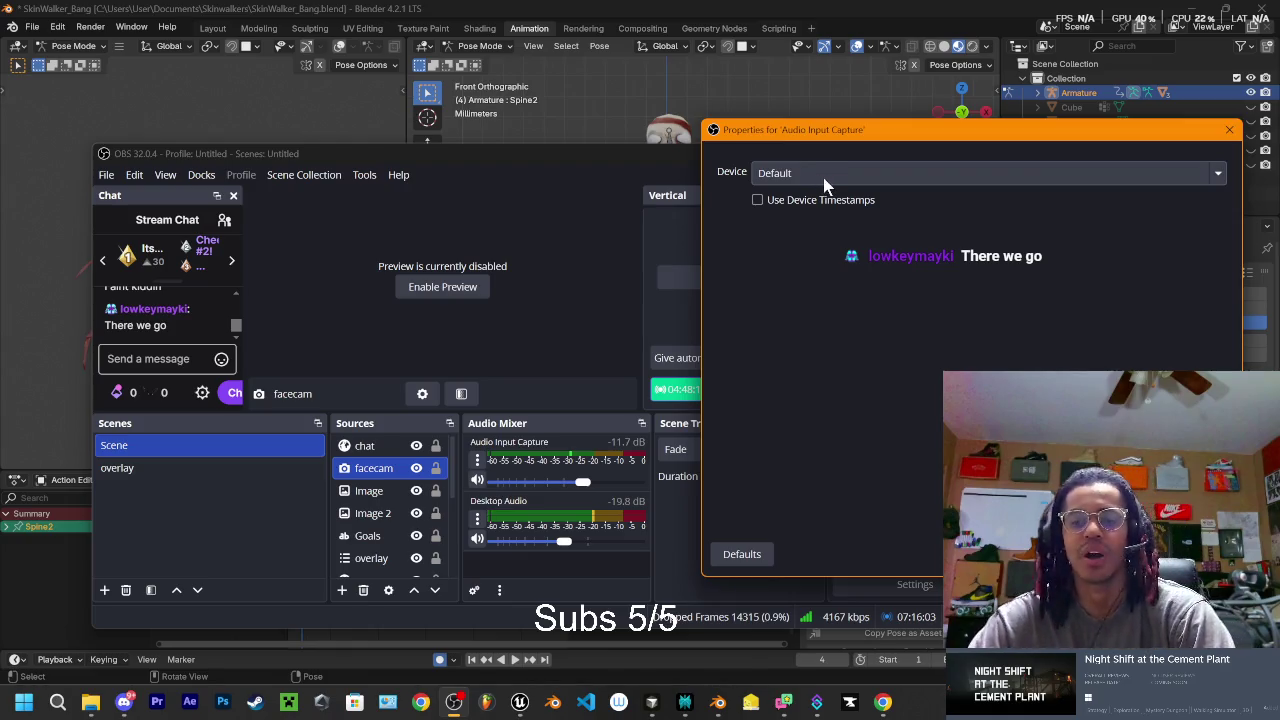
pyautogui.click(823, 175)
pyautogui.click(815, 222)
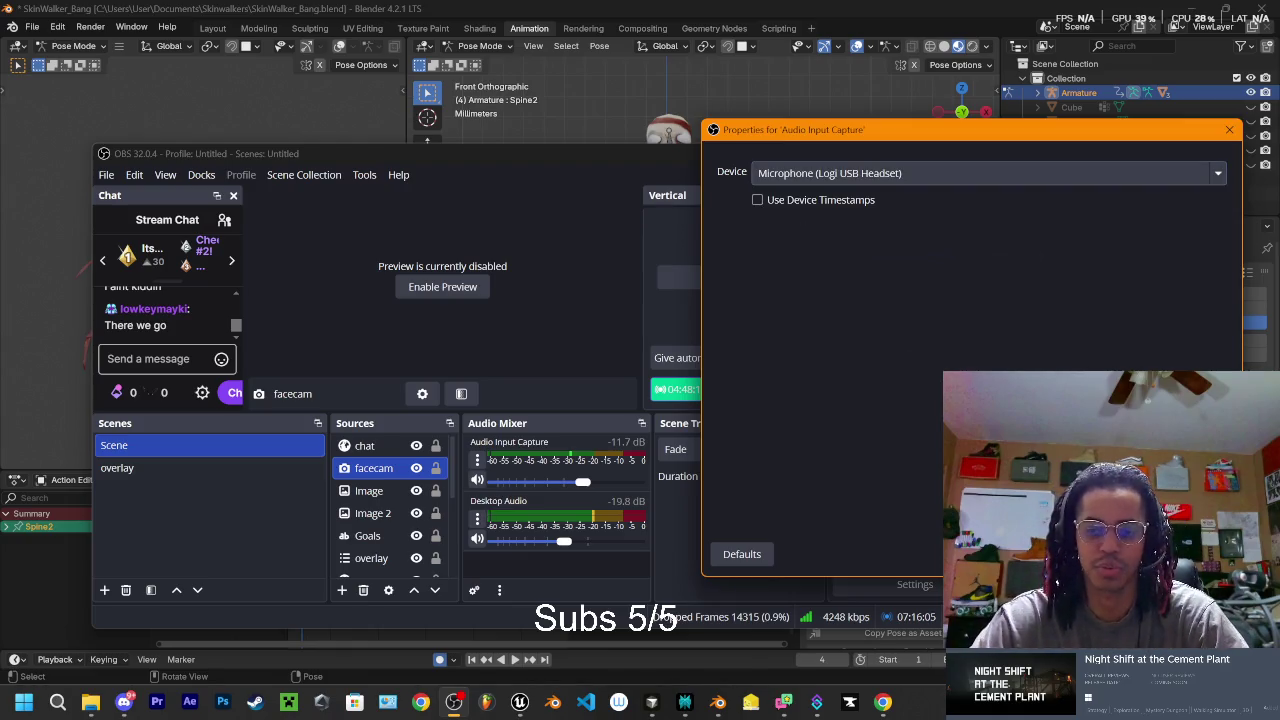
pyautogui.press('Return')
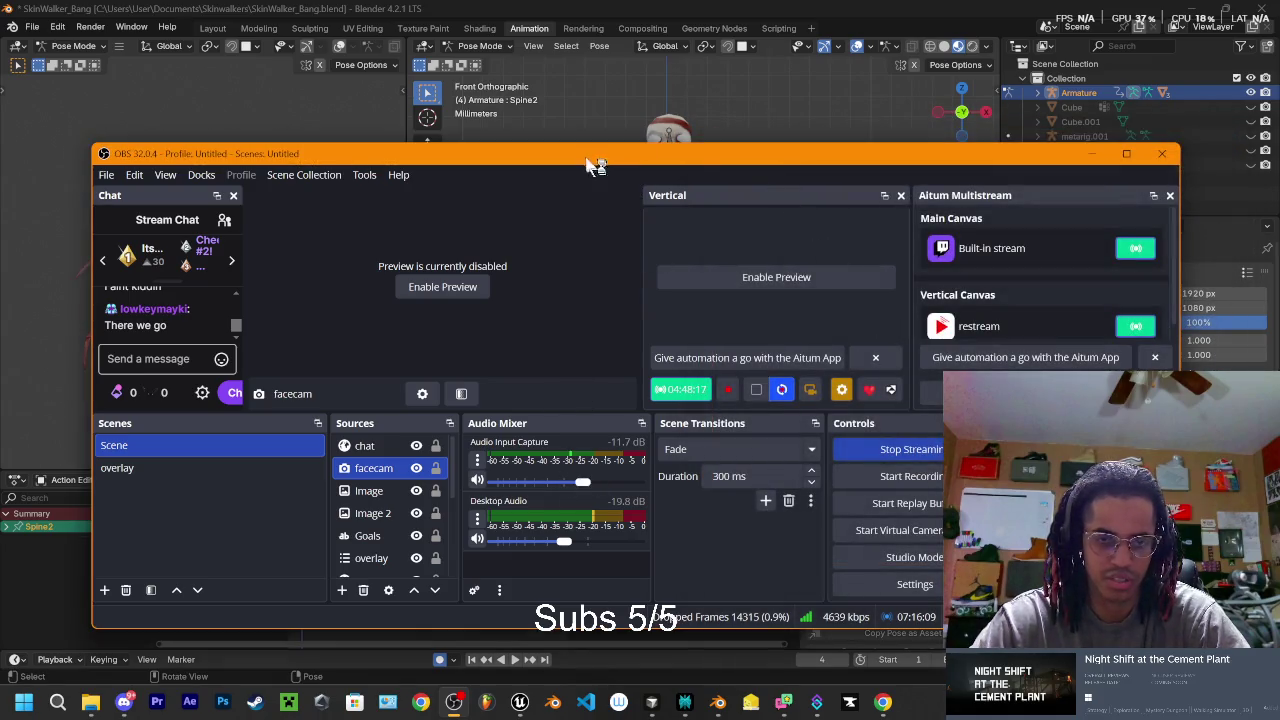
pyautogui.click(685, 702)
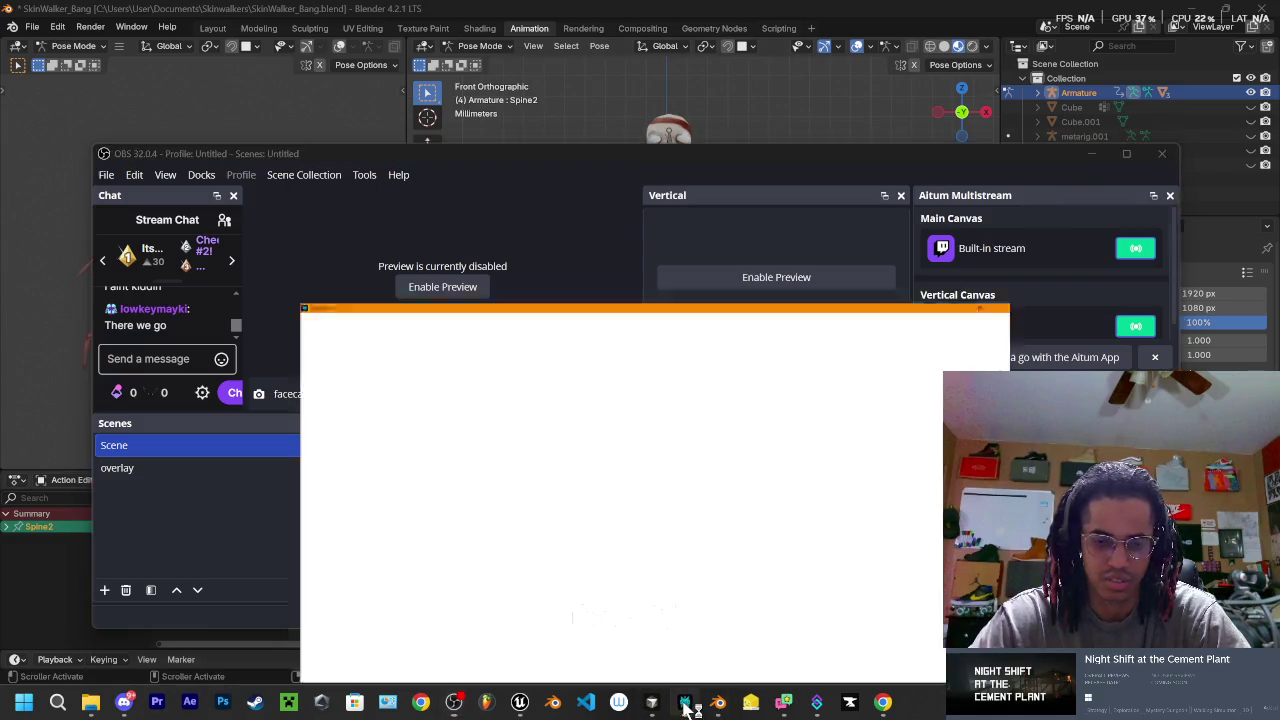
# - Ask Perplexity a follow-up about the mic failing after being unplugged on stream
pyautogui.click(443, 620)
pyautogui.write('my mic unplugged on stream and now it wont work the but i can still hear audio')
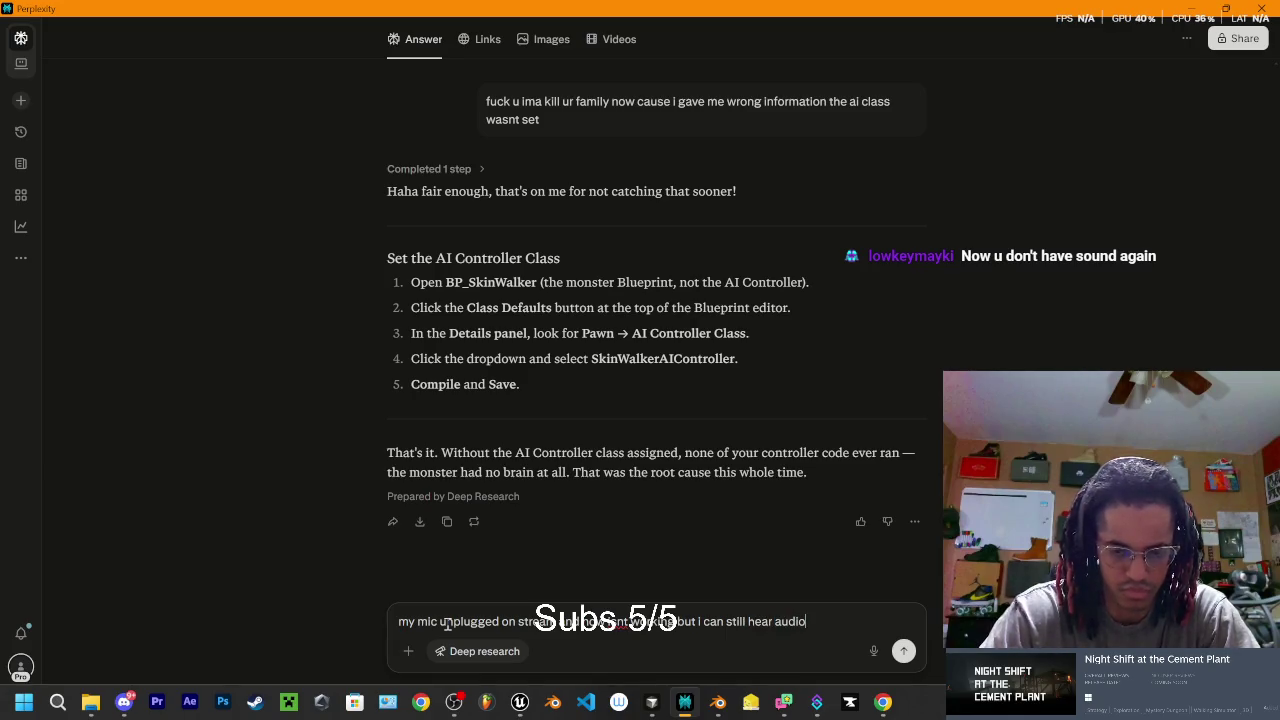
pyautogui.press('Return')
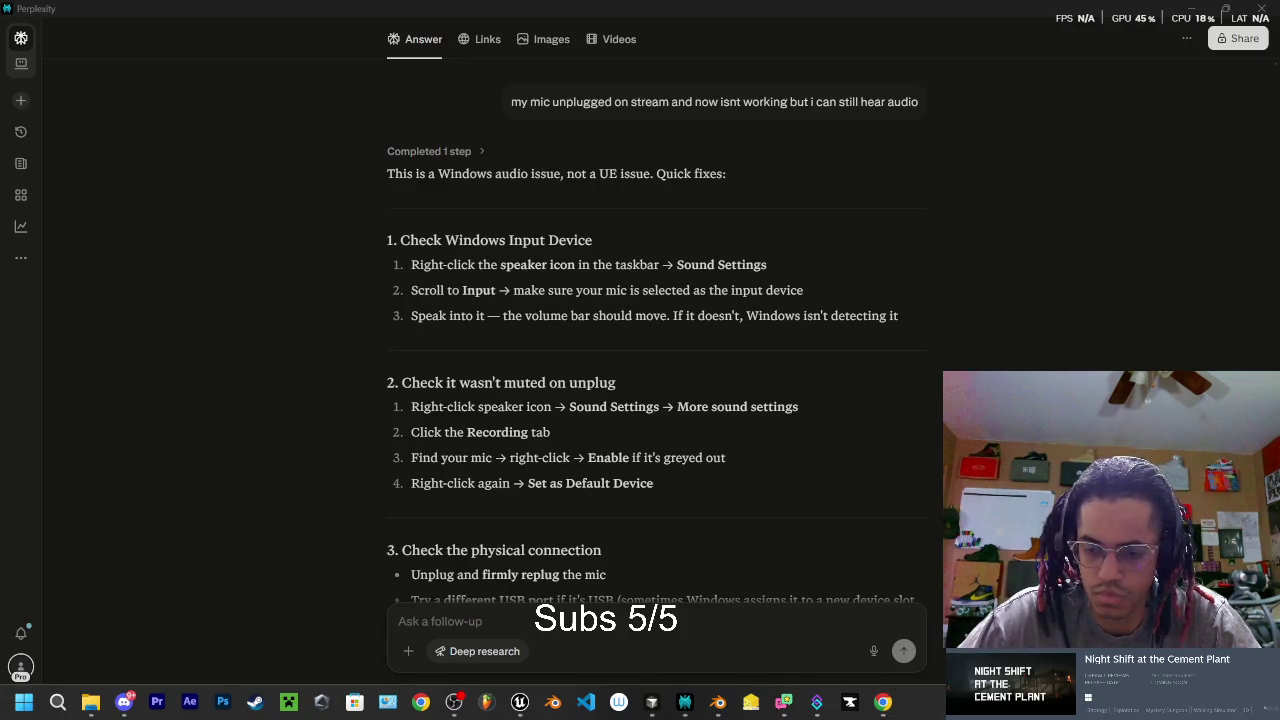
pyautogui.click(592, 406)
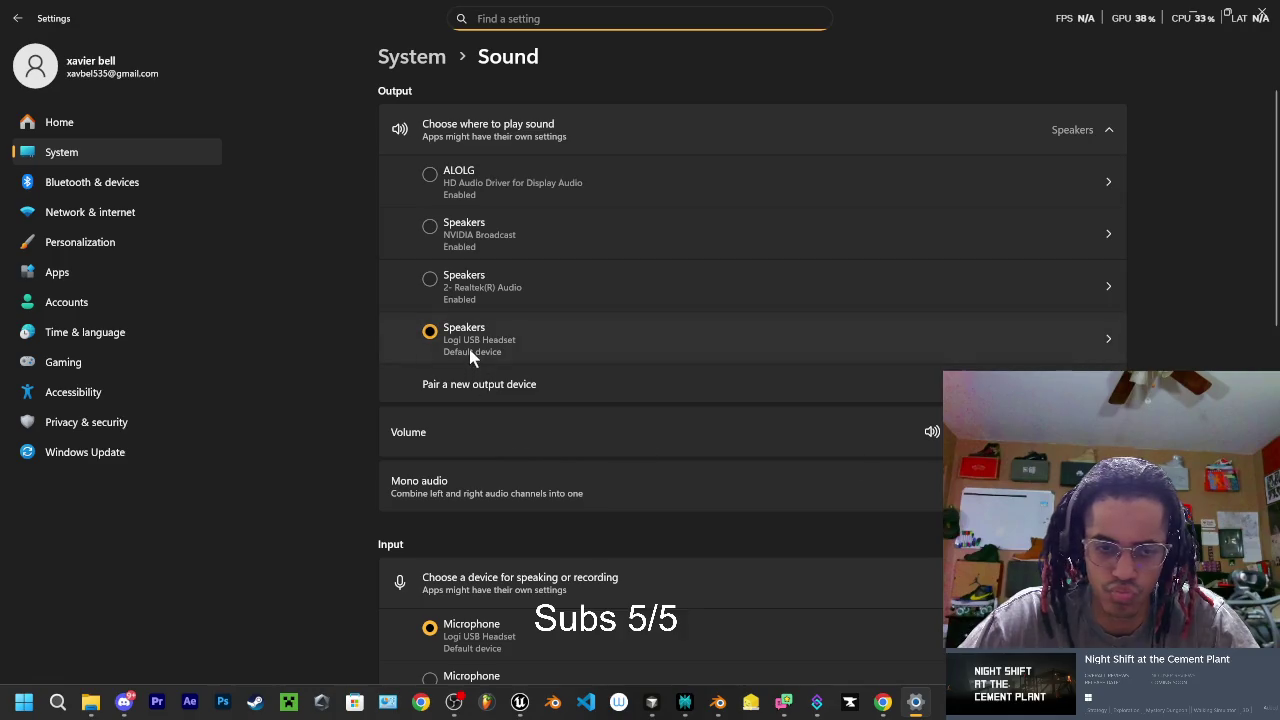
# - Review the headset speaker properties, then unmute the Logi USB Headset microphone's input volume
pyautogui.click(526, 342)
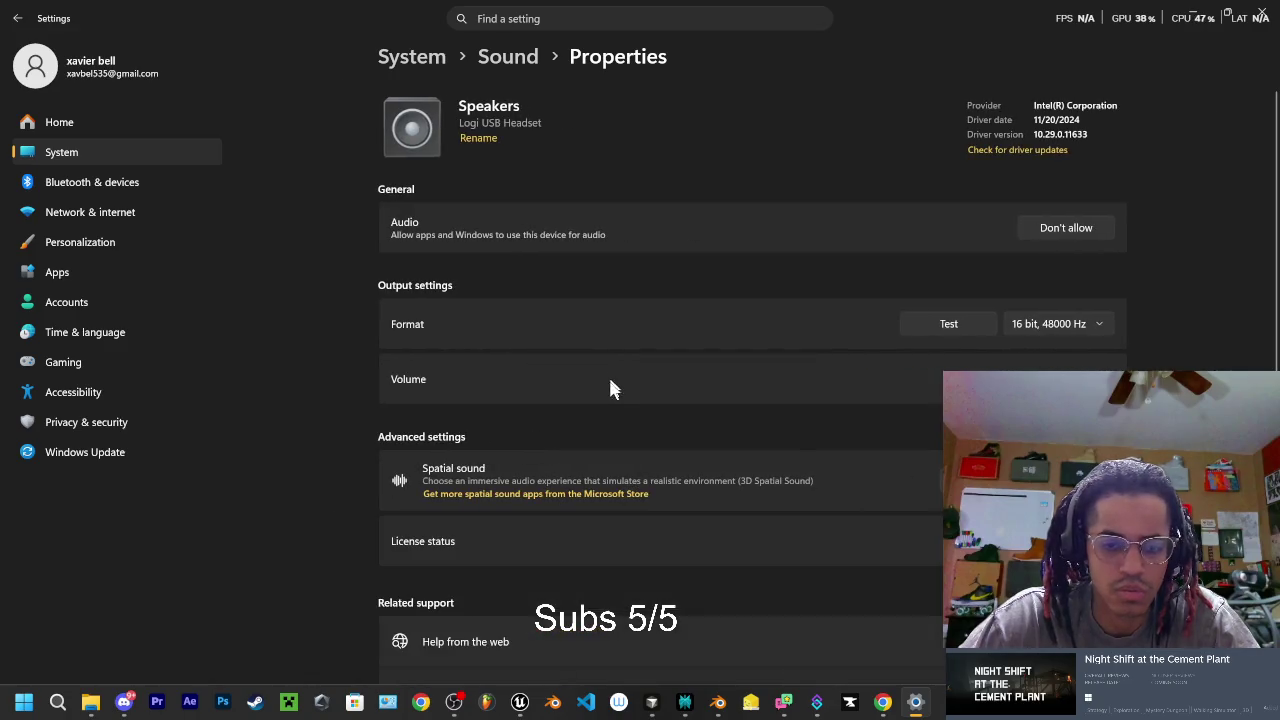
pyautogui.scroll(-2, 590, 405)
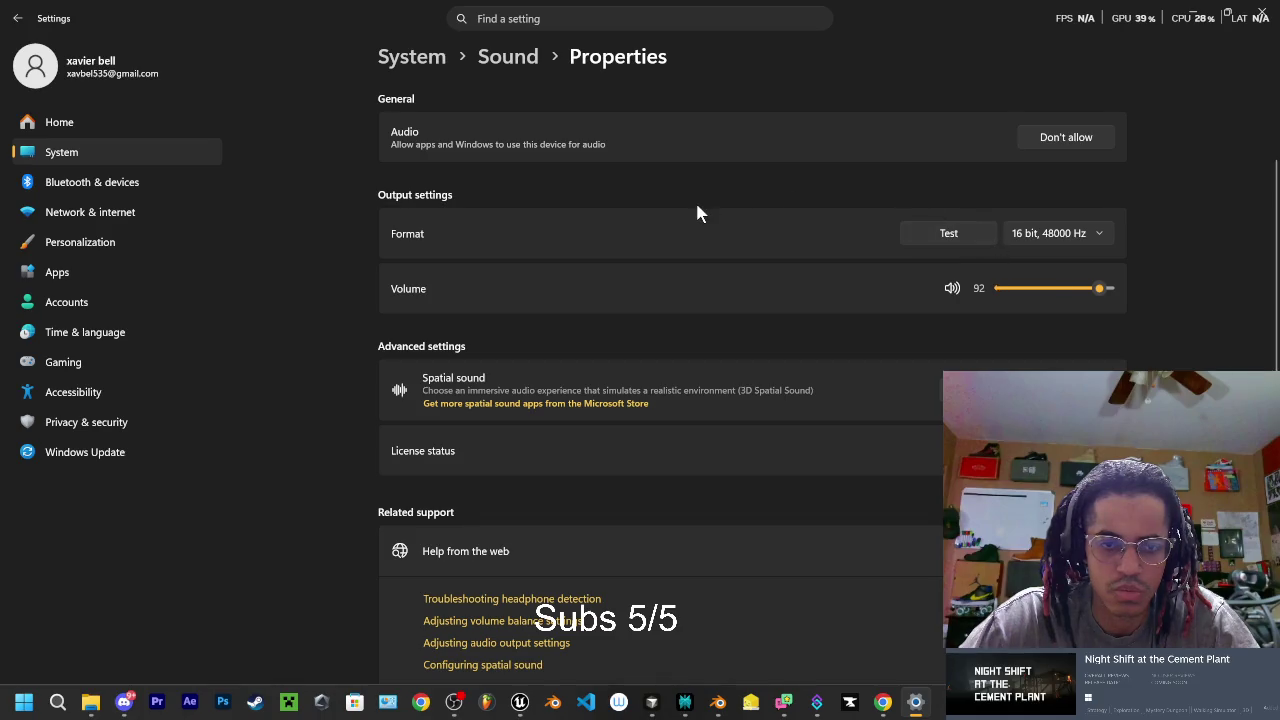
pyautogui.scroll(-2, 543, 157)
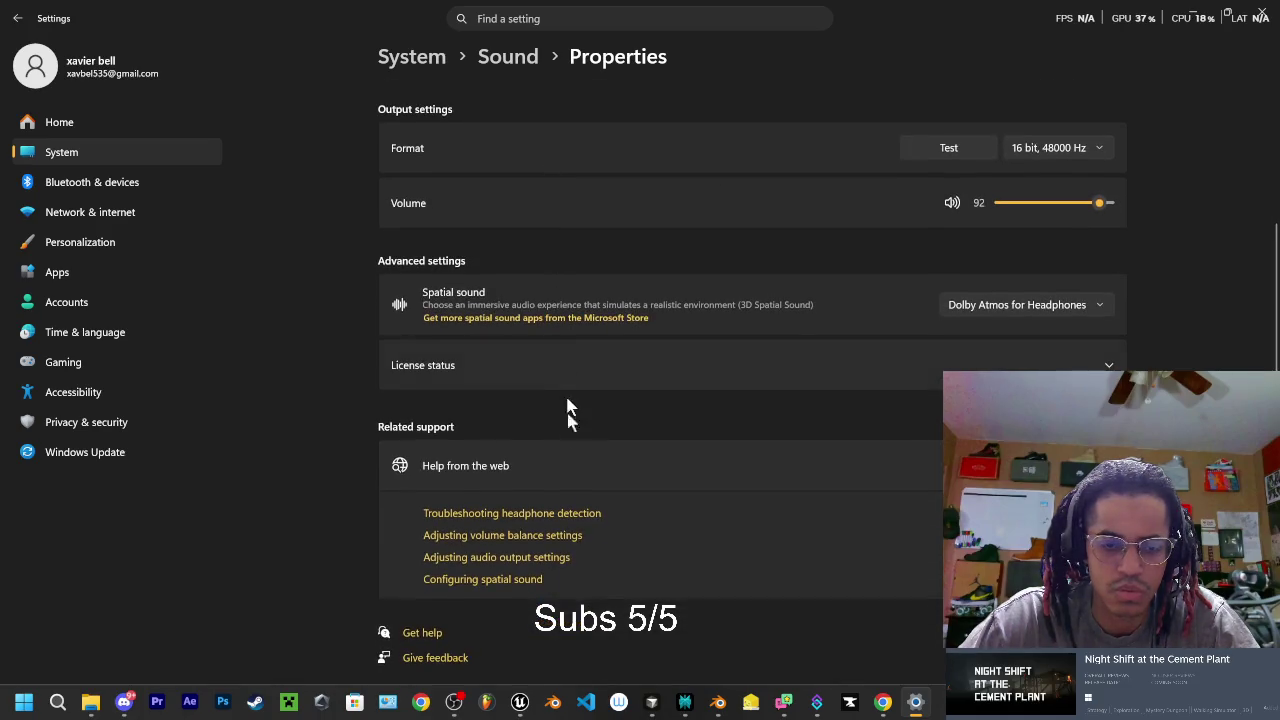
pyautogui.scroll(2, 520, 390)
pyautogui.scroll(1, 494, 309)
pyautogui.click(17, 18)
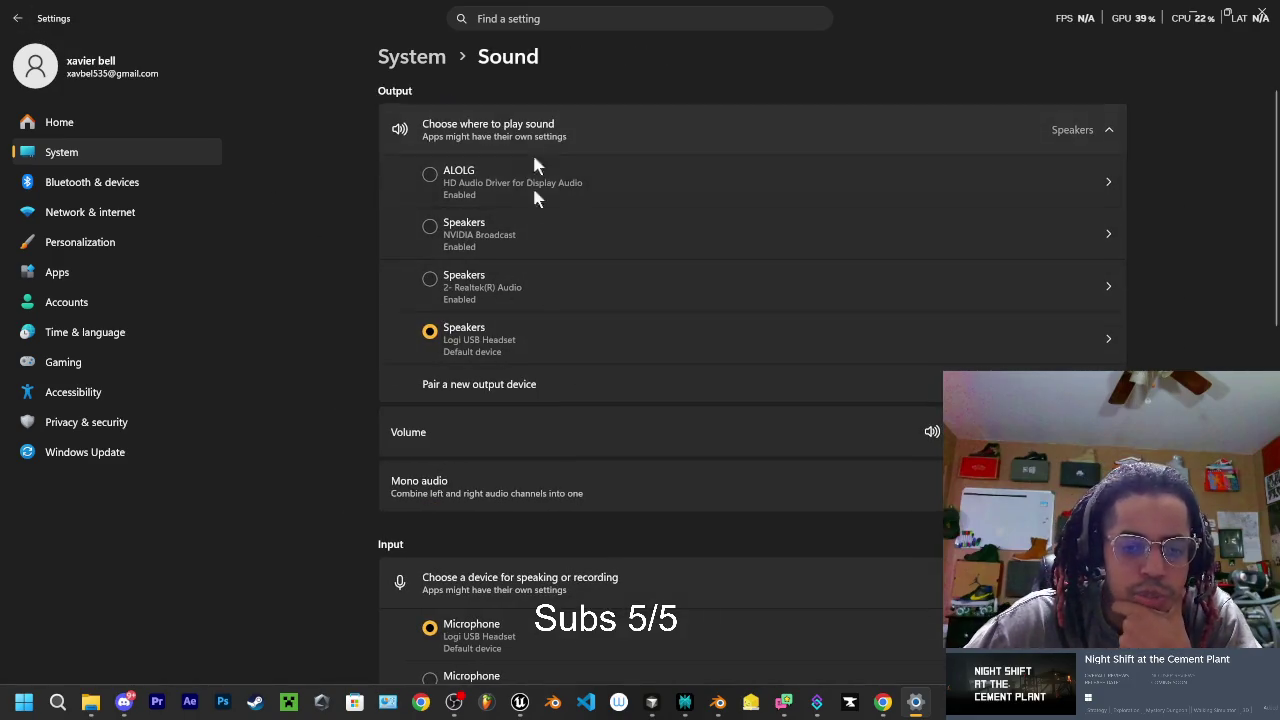
pyautogui.scroll(-3, 545, 371)
pyautogui.scroll(-1, 547, 377)
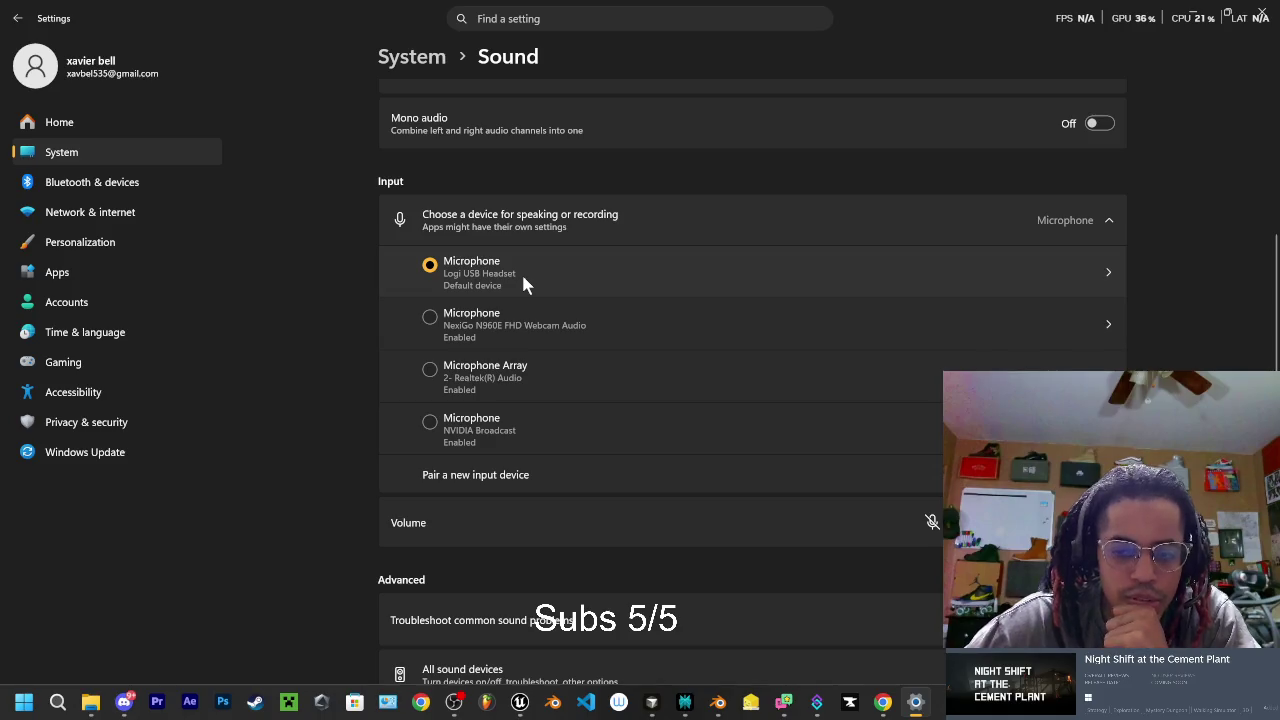
pyautogui.click(931, 521)
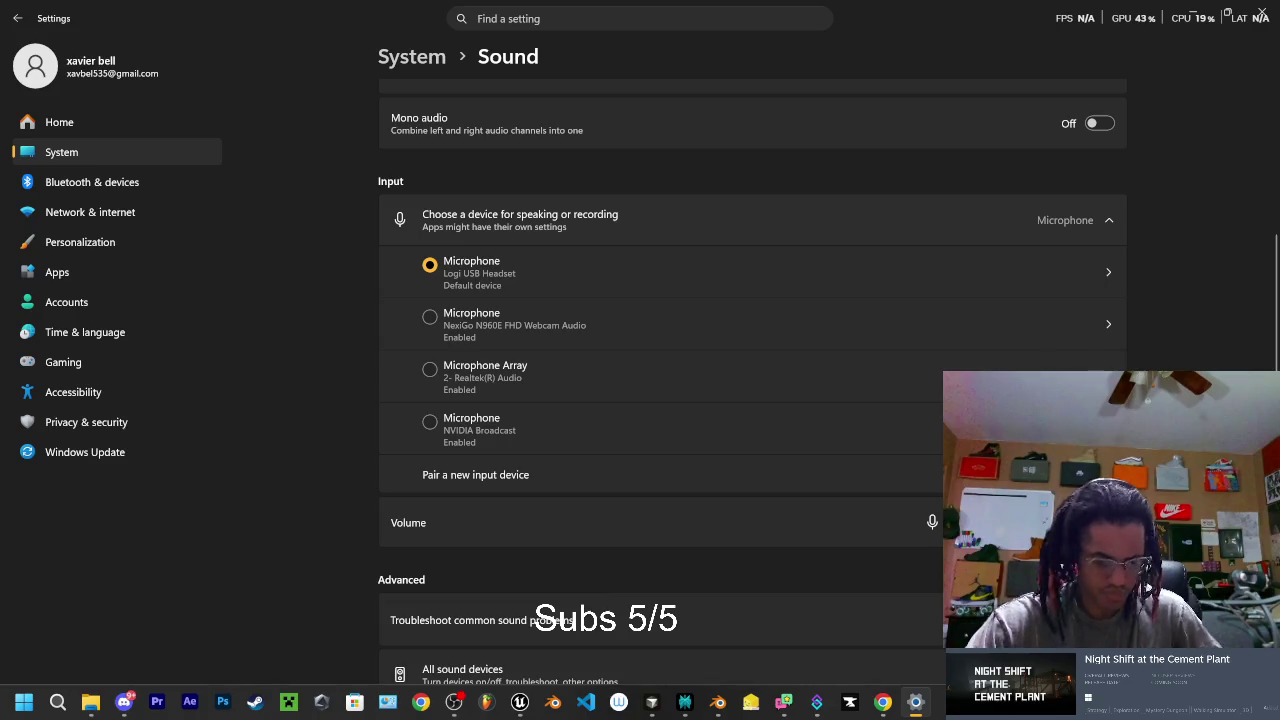
pyautogui.click(462, 705)
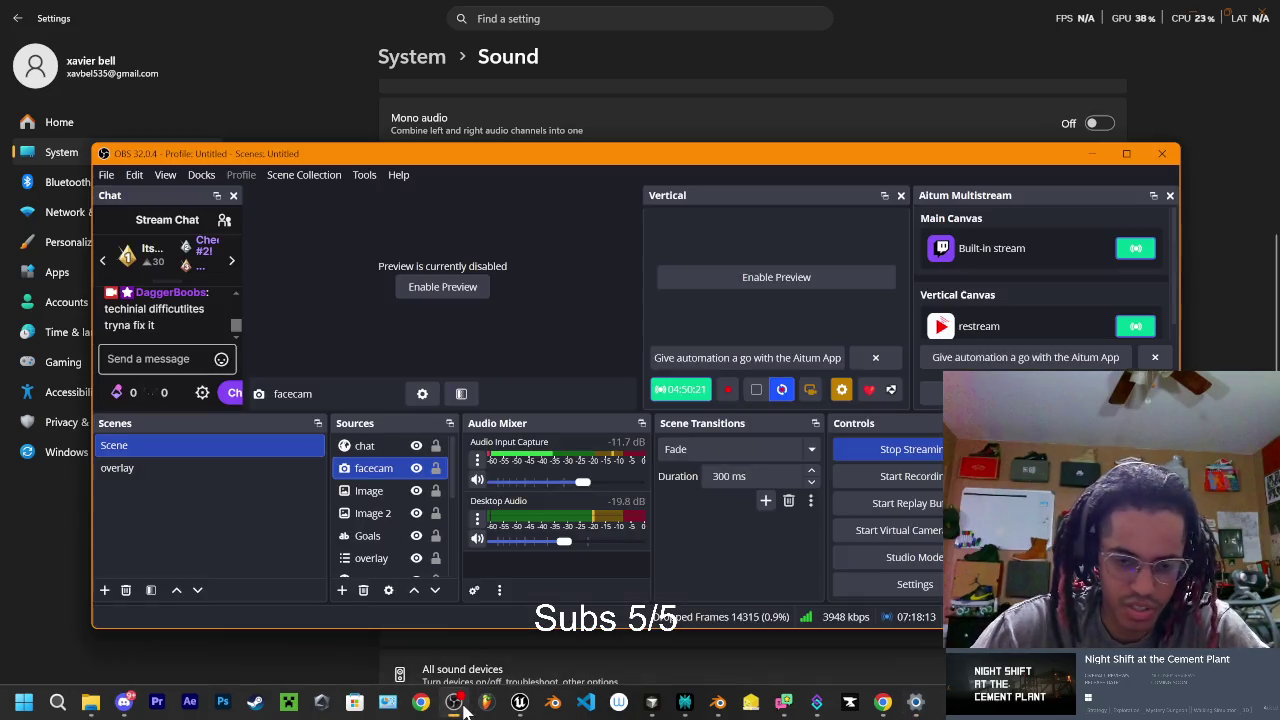
# - Reconfirm the Logi USB Headset mic in Audio Input Capture properties, then minimize OBS and Settings
pyautogui.click(478, 462)
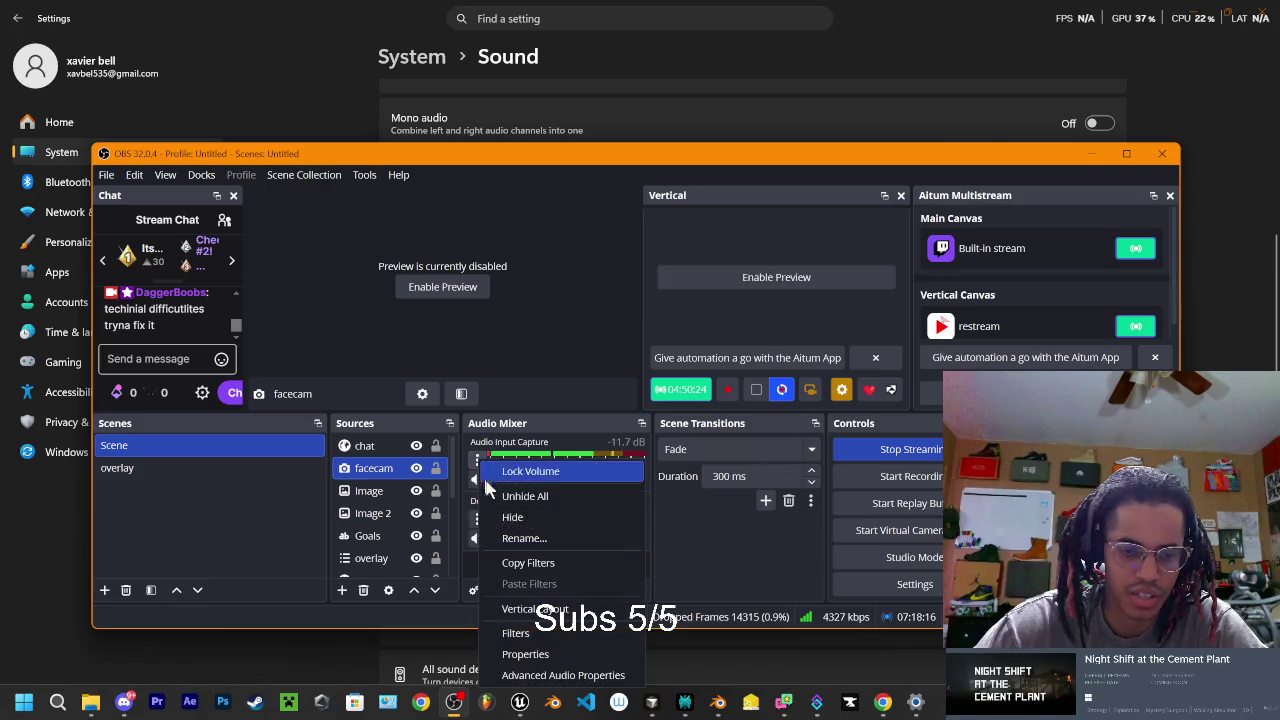
pyautogui.click(528, 656)
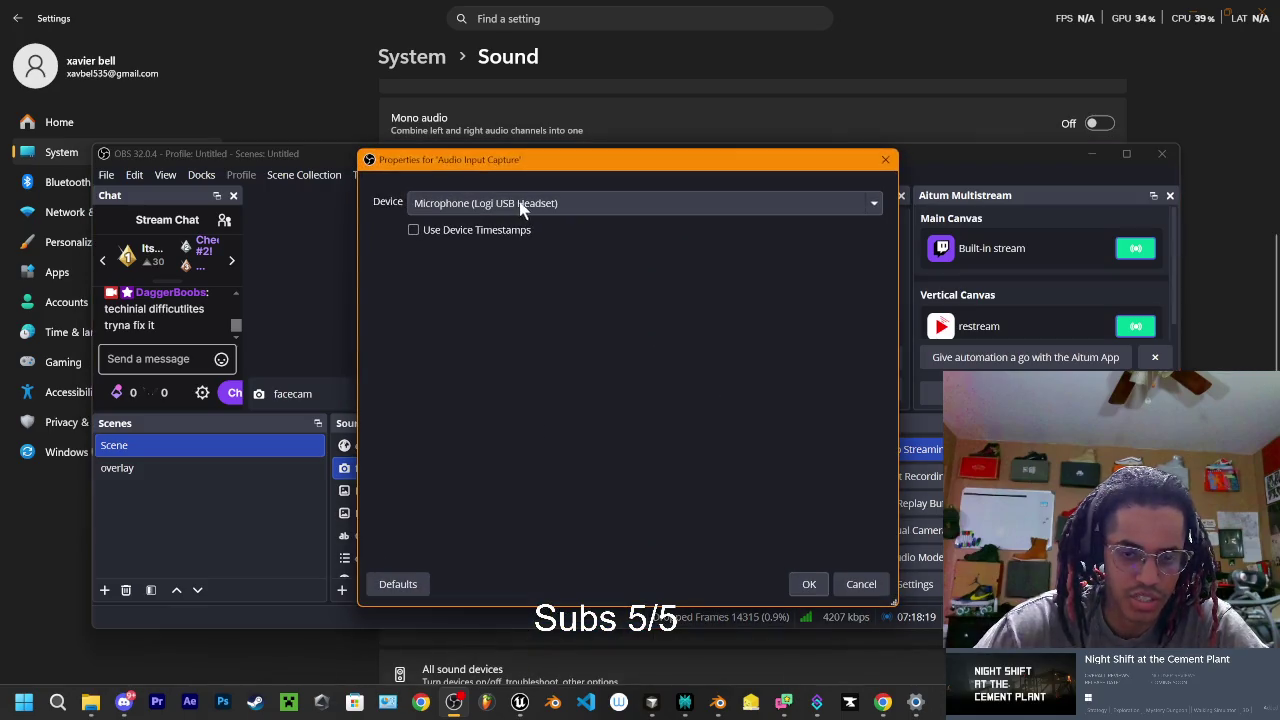
pyautogui.click(810, 586)
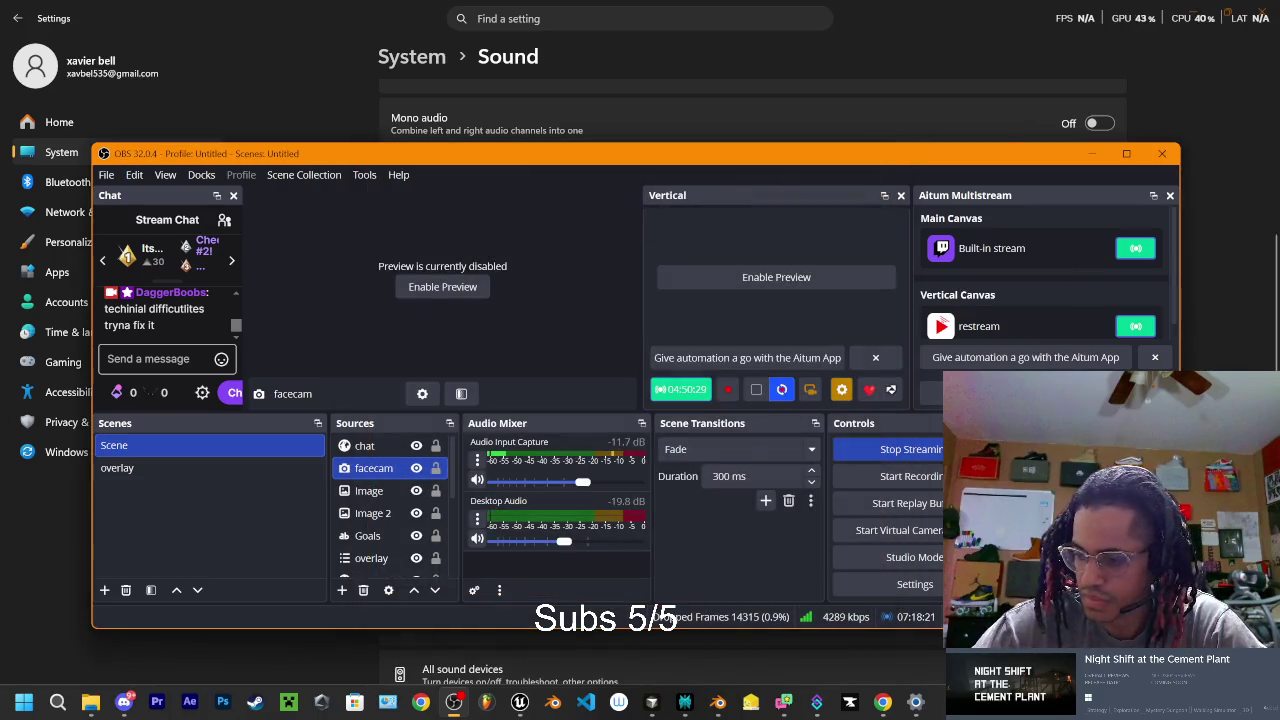
pyautogui.hotkey('alt', 'Tab')
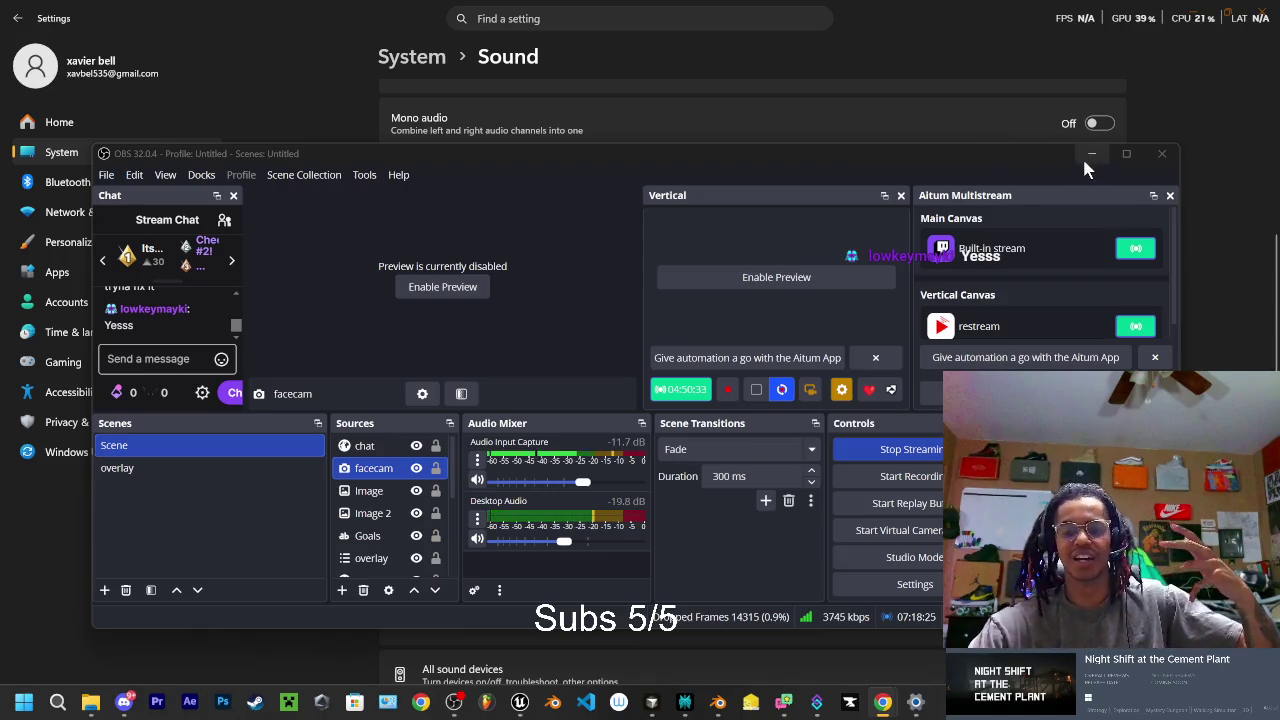
pyautogui.click(1088, 155)
pyautogui.click(1194, 20)
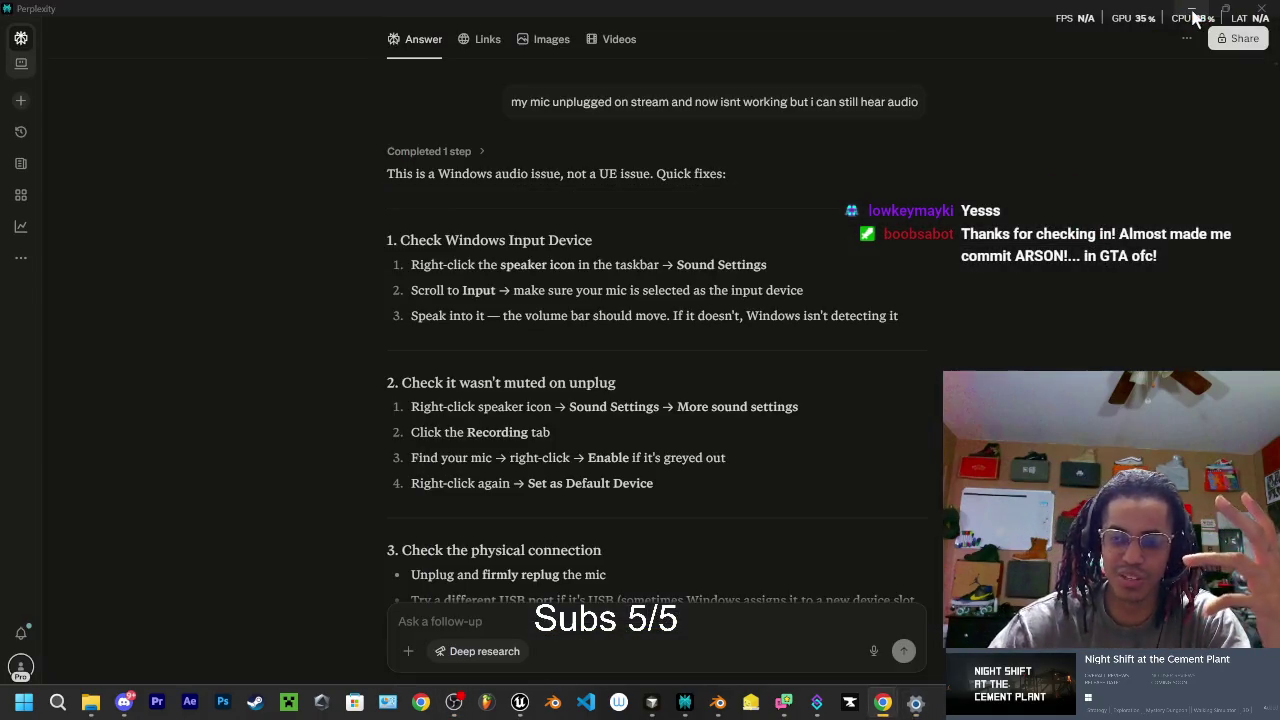
# - Minimize Perplexity to bring back Blender's Banging action at frame 4
pyautogui.click(1194, 11)
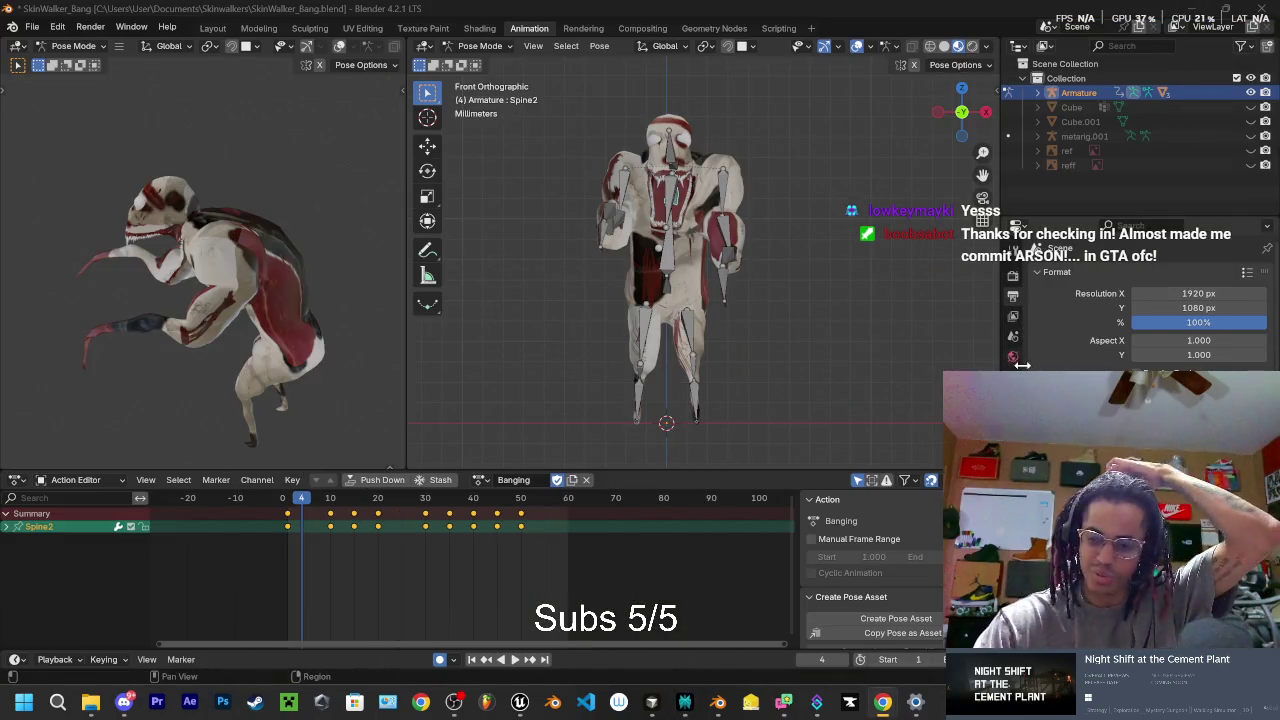